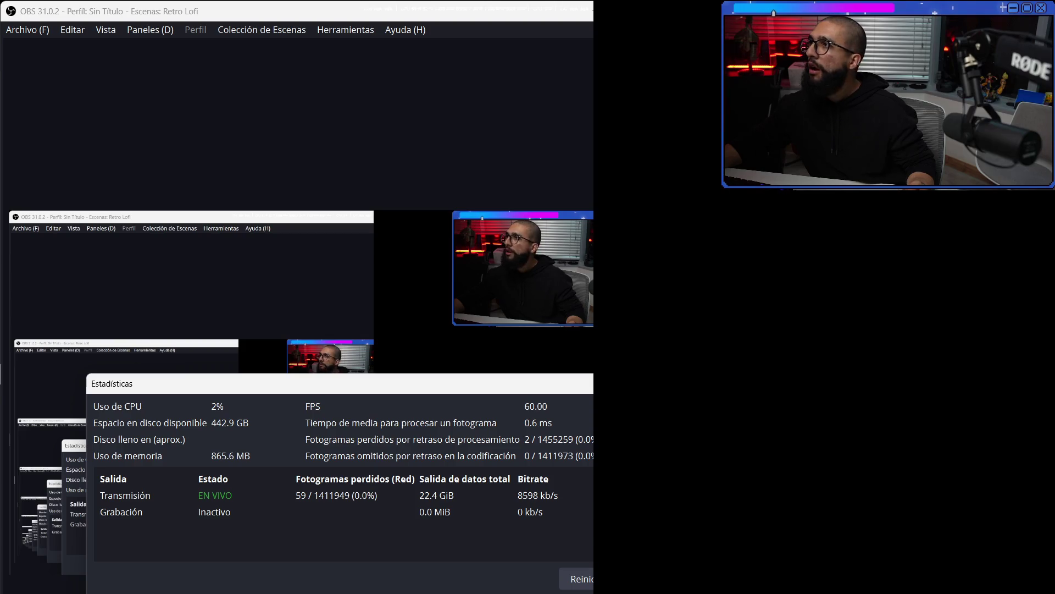
Switch from OBS Statistics to the remote browser playing the Spotify playlist.
key("alt+Tab")
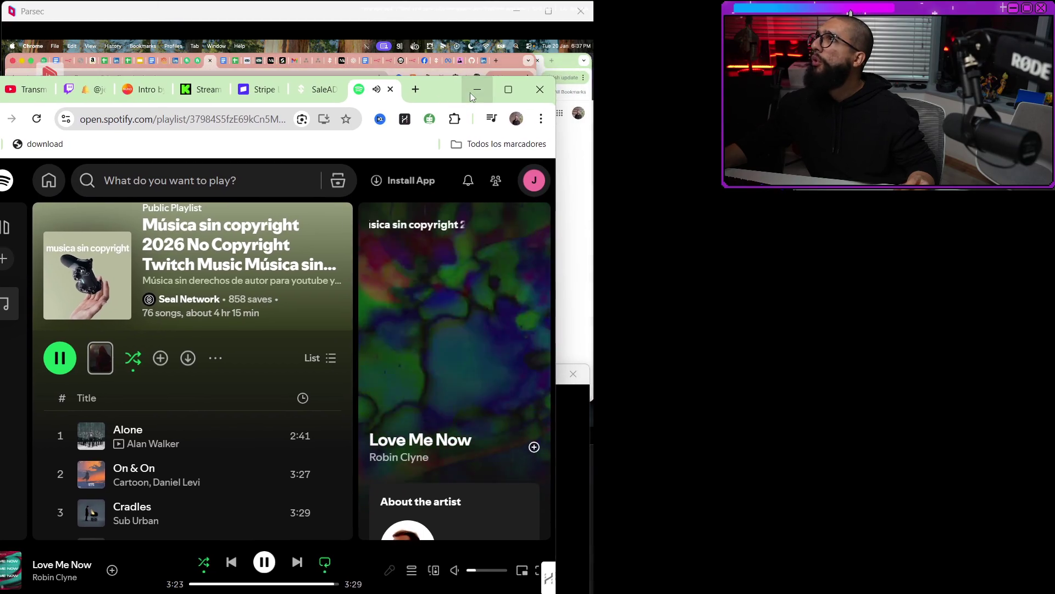
Bring the Parsec Screen 2 window forward, showing Apple Notes over the Fiverr inbox.
left_click(383, 585)
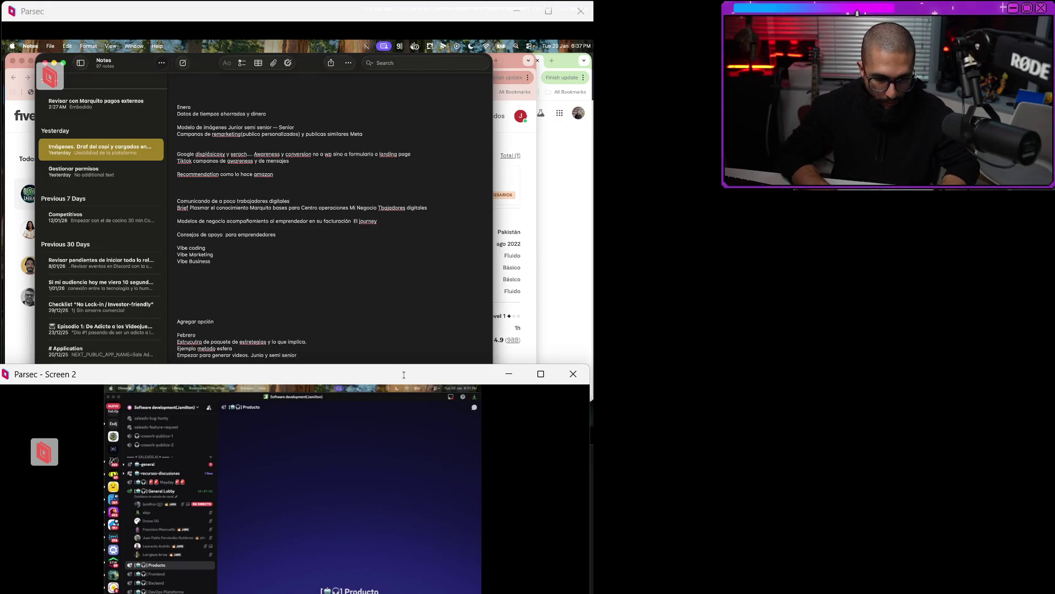
Scroll the note, hide Apple Notes, and switch to the LinkedIn tab in Chrome.
scroll(404, 374, "down", 3)
key("super+Tab")
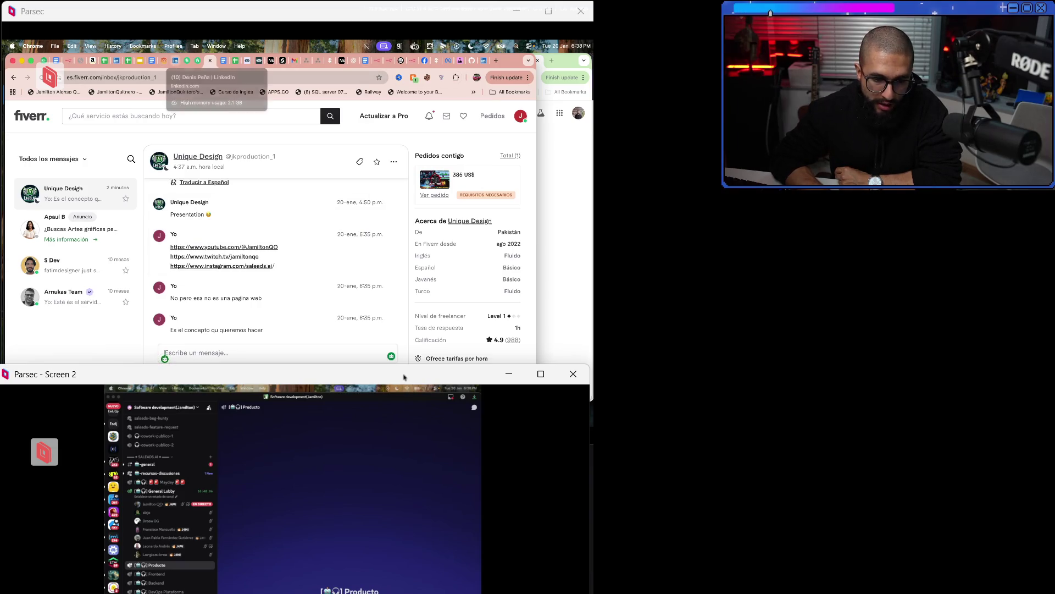
left_click(174, 61)
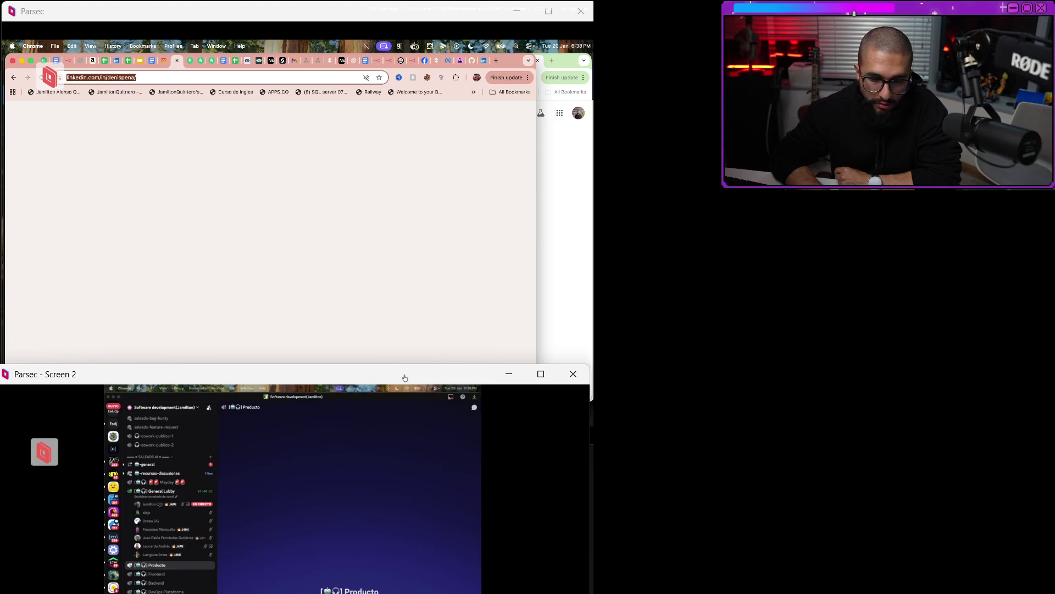
Open LinkedIn notifications and scroll through the recent job, post and profile-view alerts.
left_click(351, 109)
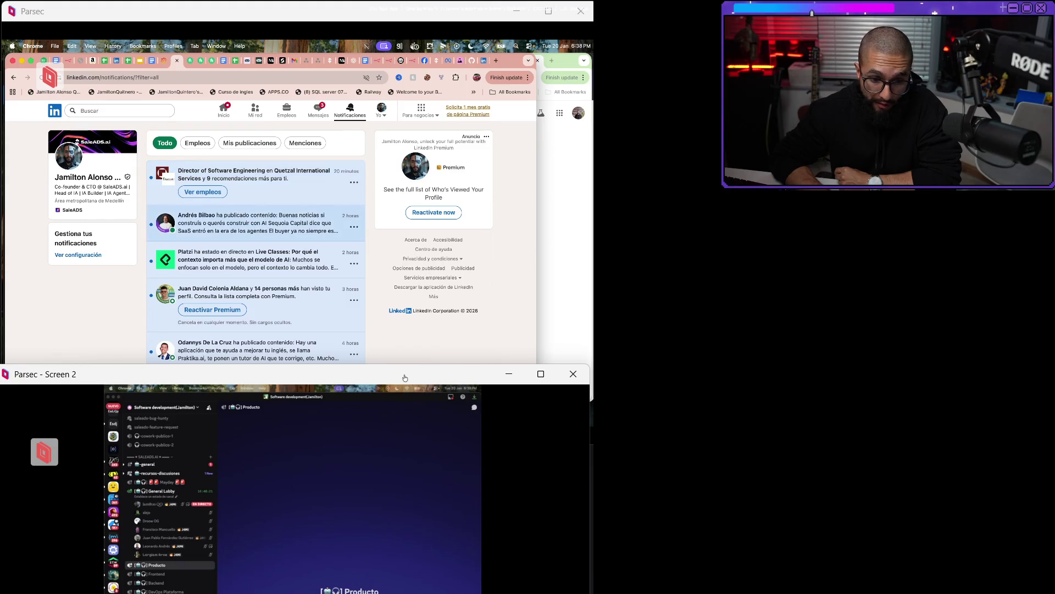
scroll(256, 242, "down", 3)
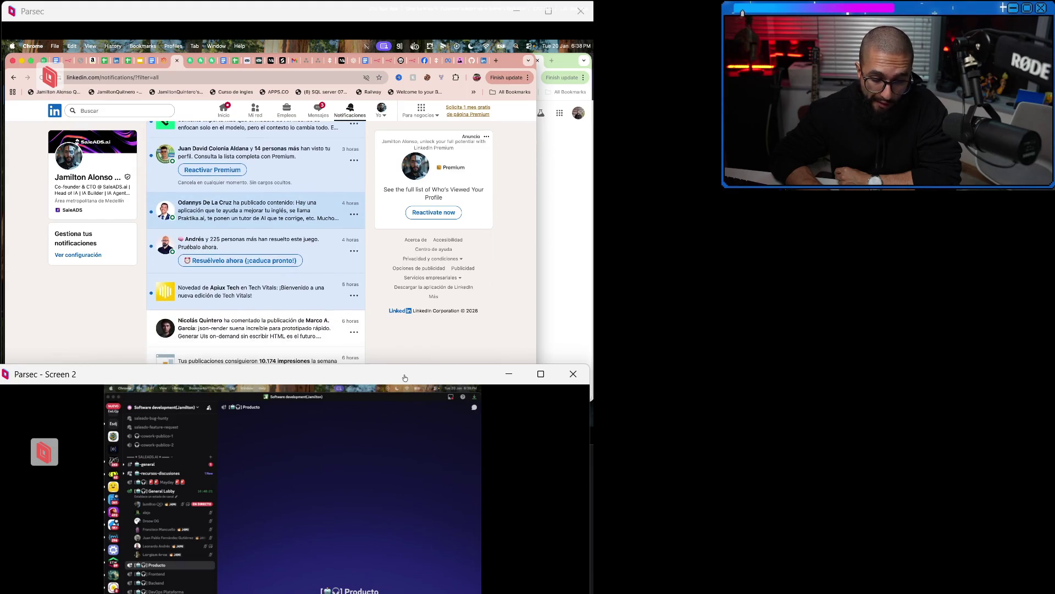
scroll(255, 242, "up", 3)
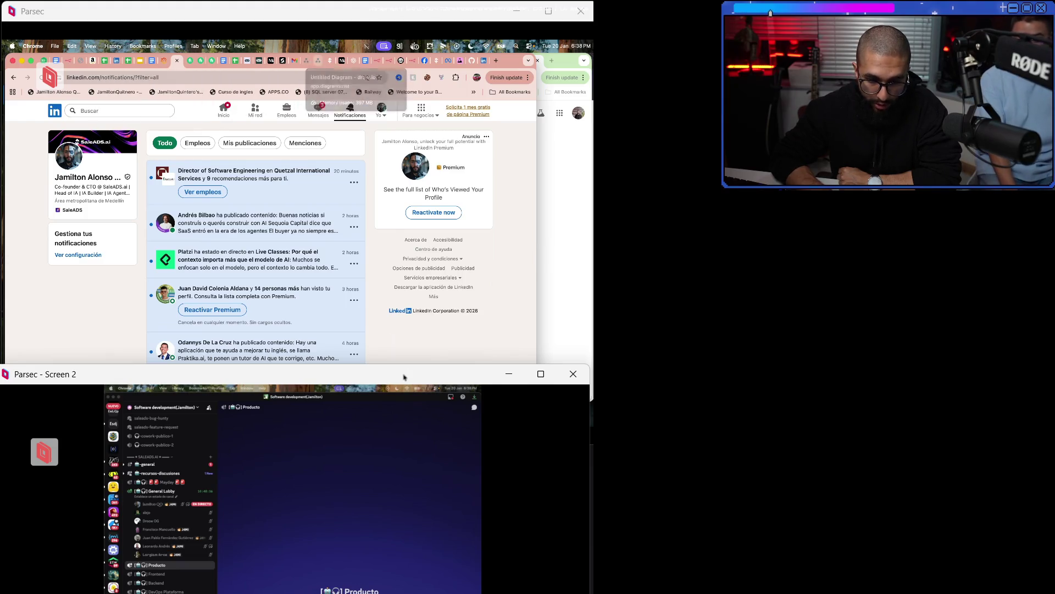
Scroll over the diagrams.net subagent diagram, then switch to the n8n workflow tab.
left_click(312, 61)
scroll(313, 252, "down", 3)
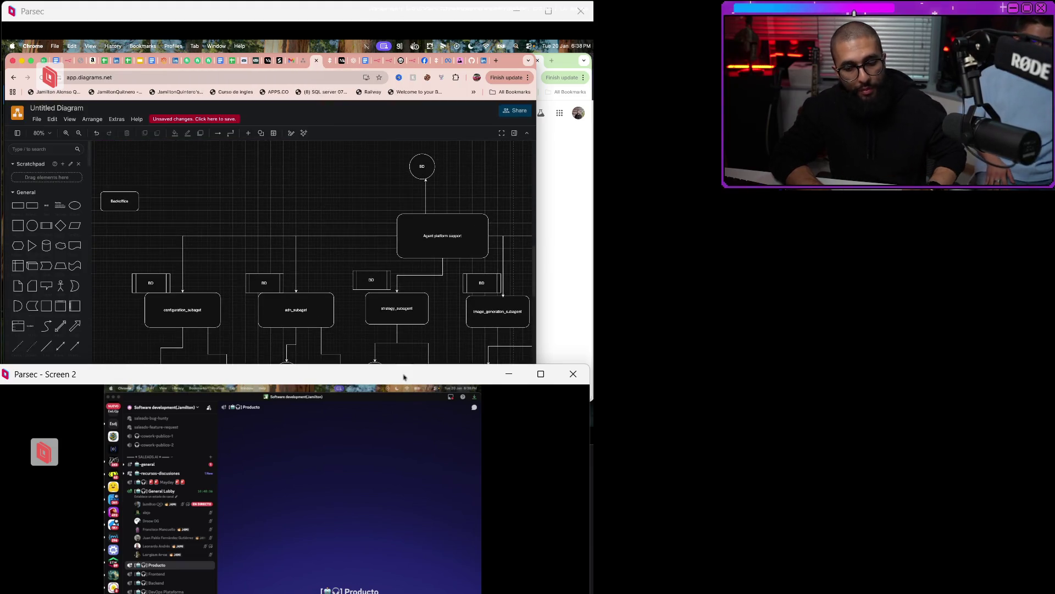
scroll(314, 253, "down", 5)
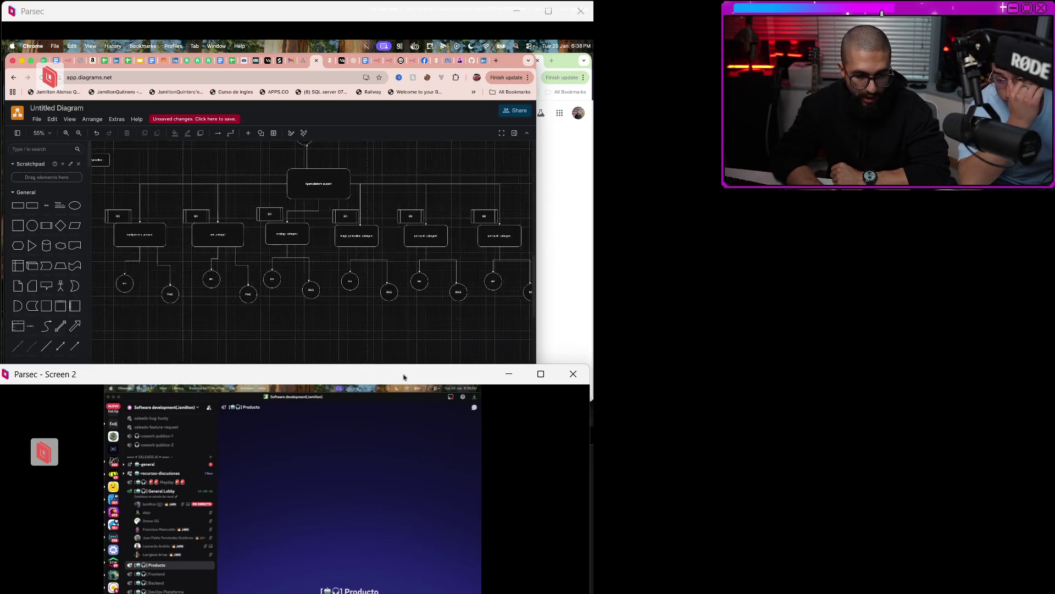
scroll(313, 253, "down", 3)
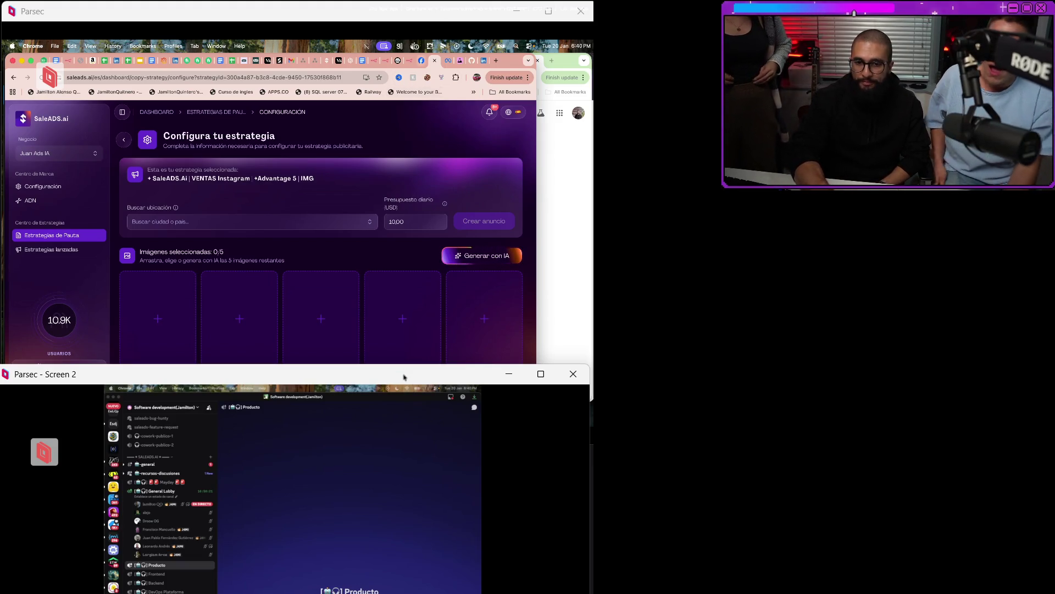
left_click(407, 60)
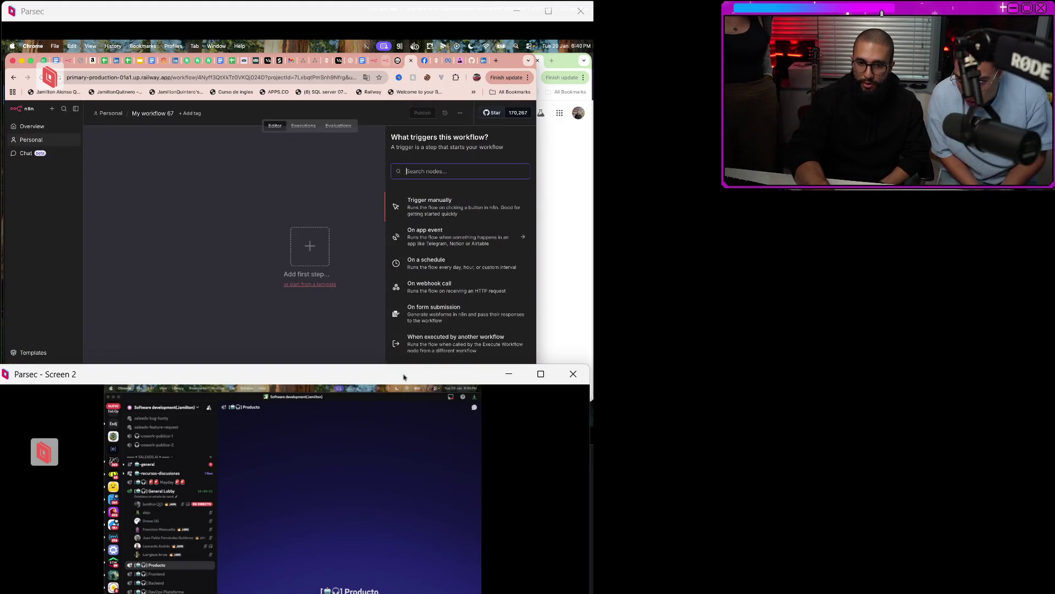
Move to the neighbouring Railway tab and close both Railway 'Not Found' pages.
key("ctrl+shift+Tab")
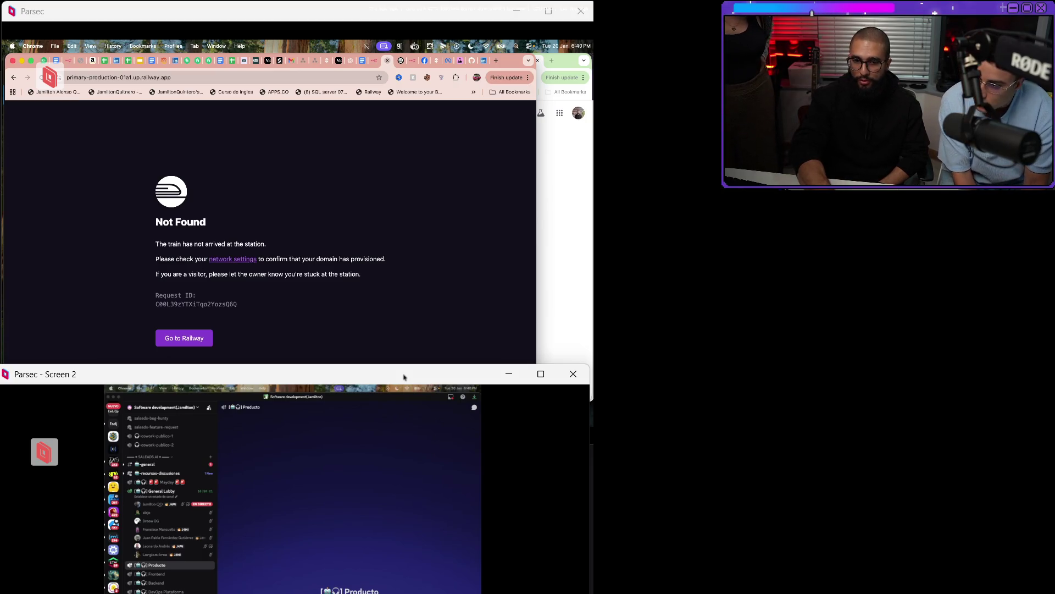
key("ctrl+w")
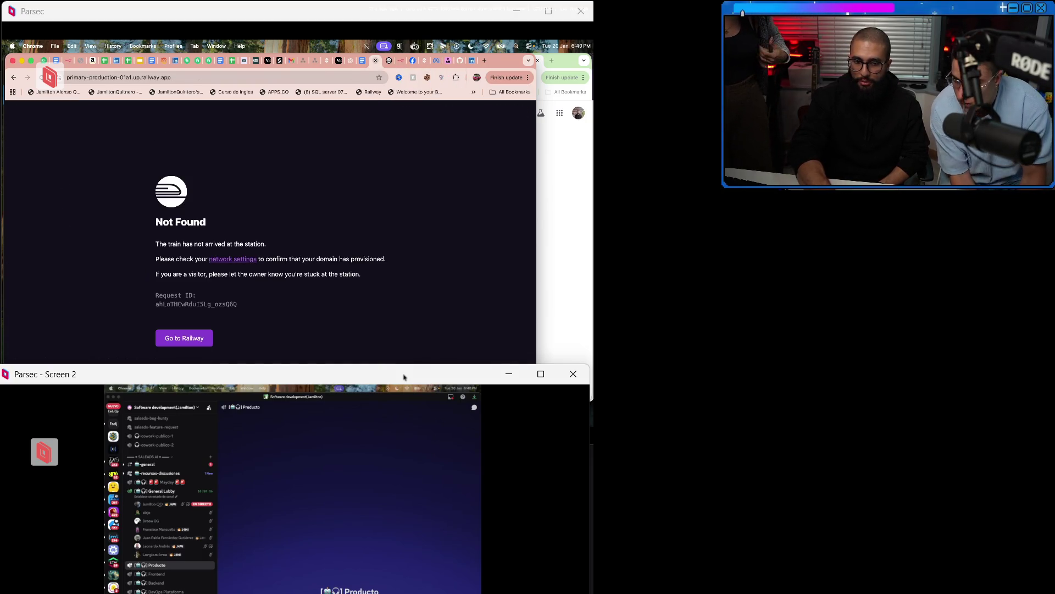
key("ctrl+w")
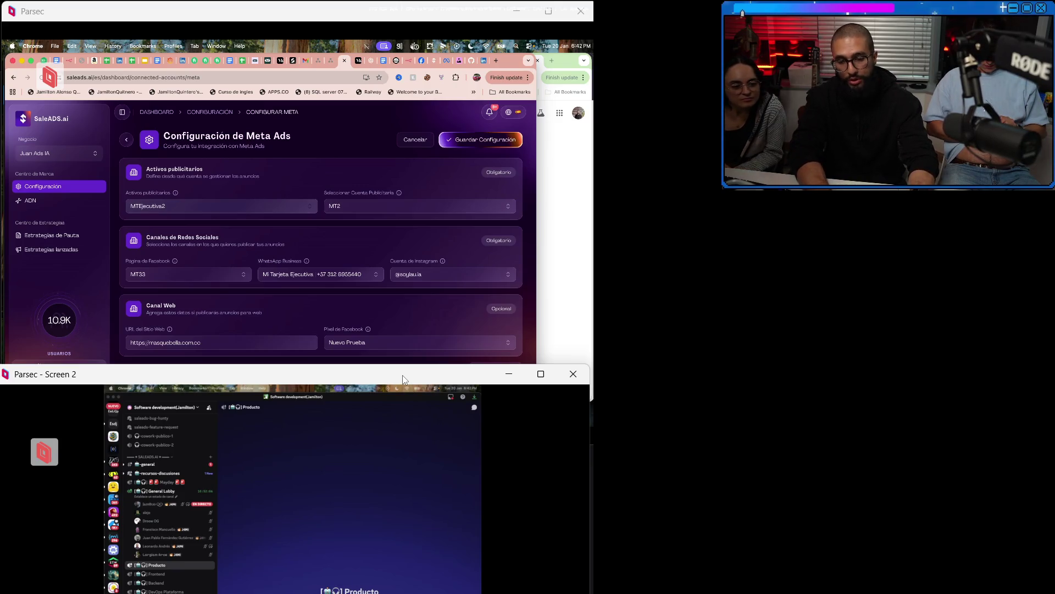
In a new tab, load google.com and search for 'google ai studio'.
key("ctrl+t")
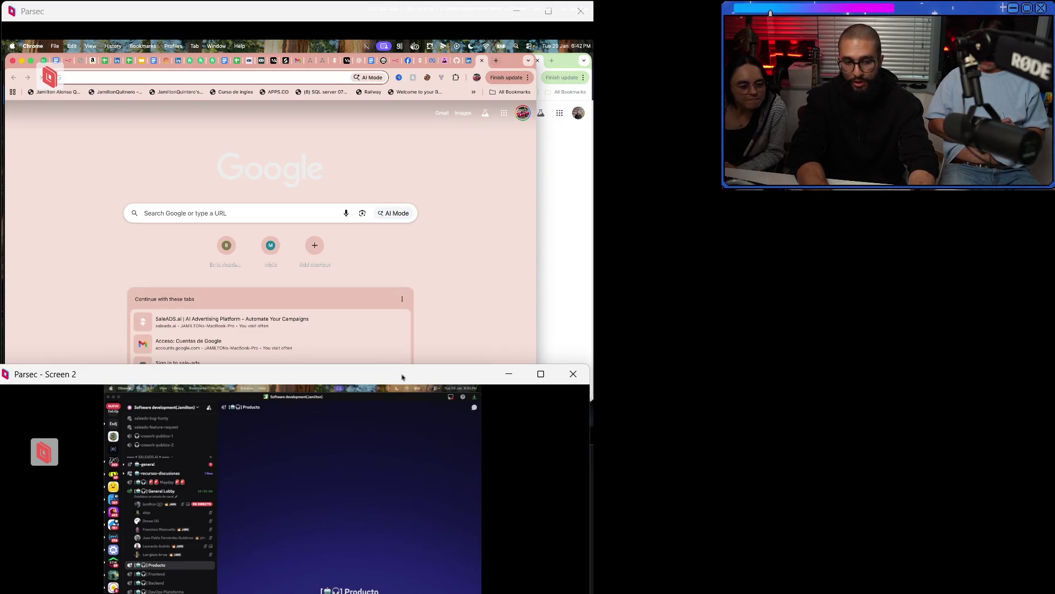
type("google.com")
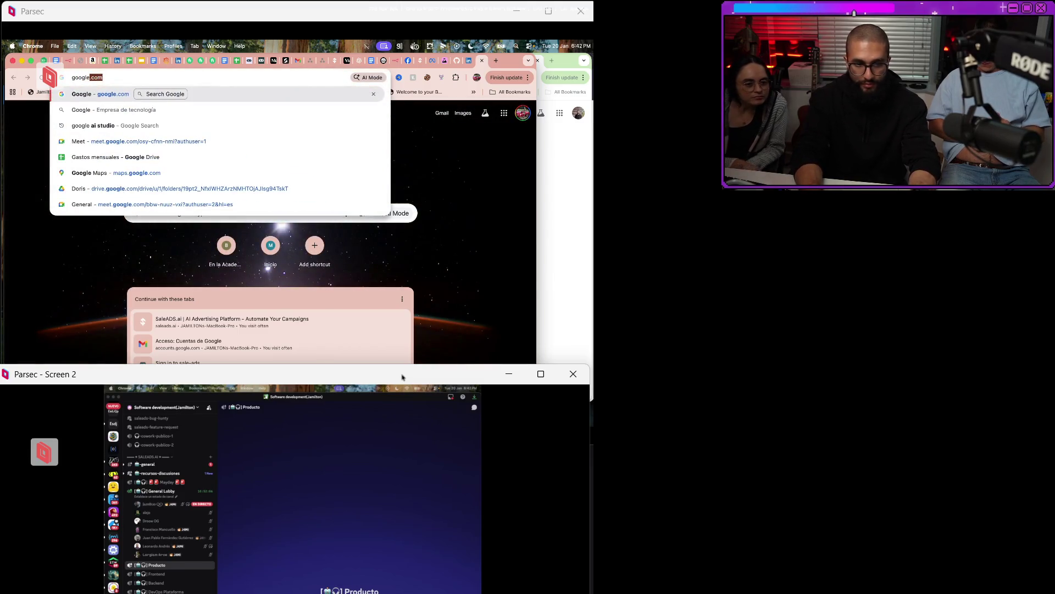
key("Return")
key("ctrl+l")
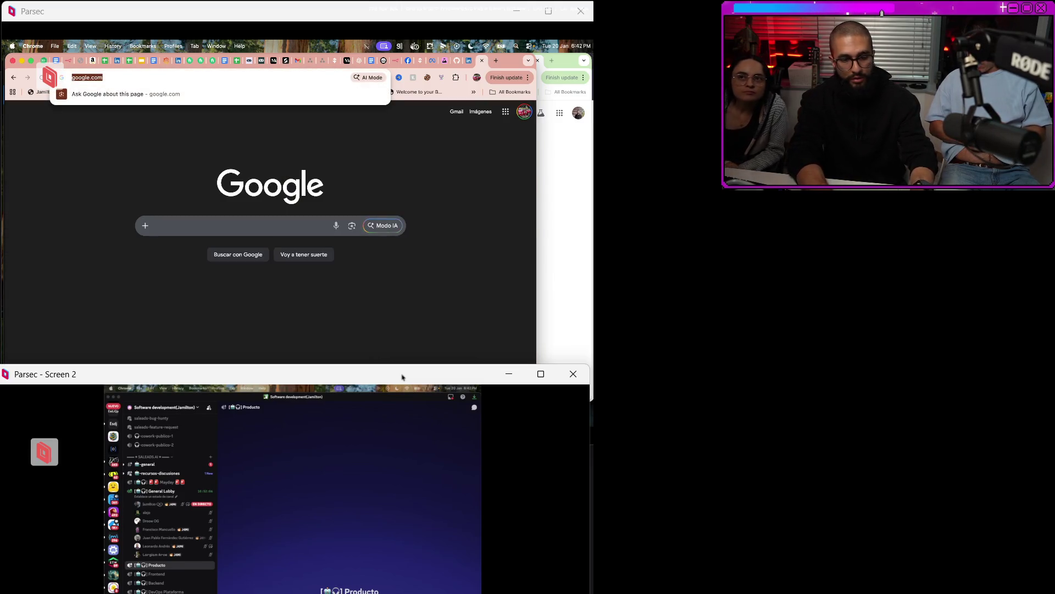
type("google ai studio")
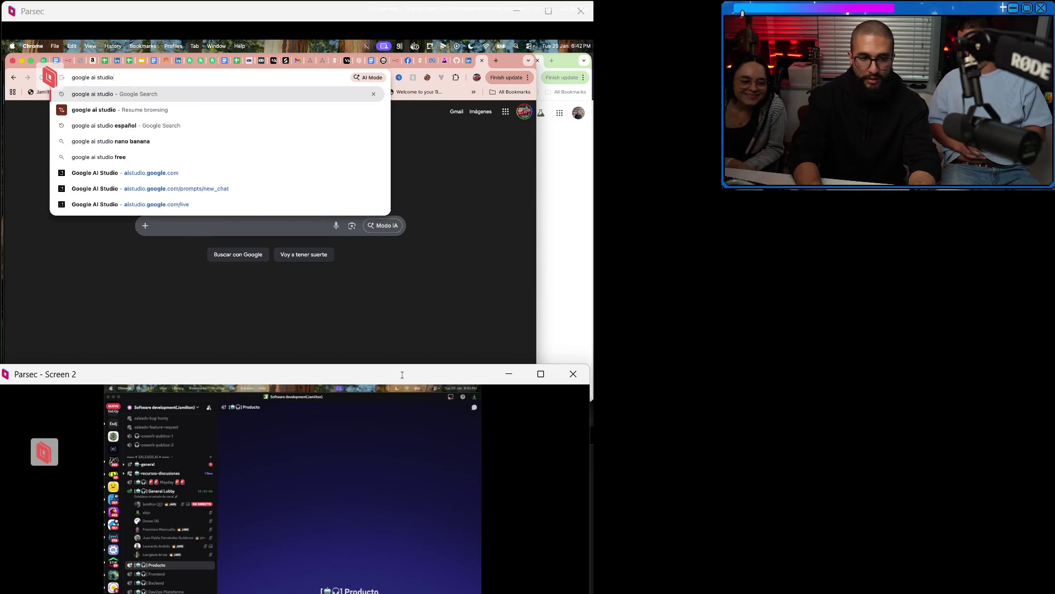
key("Return")
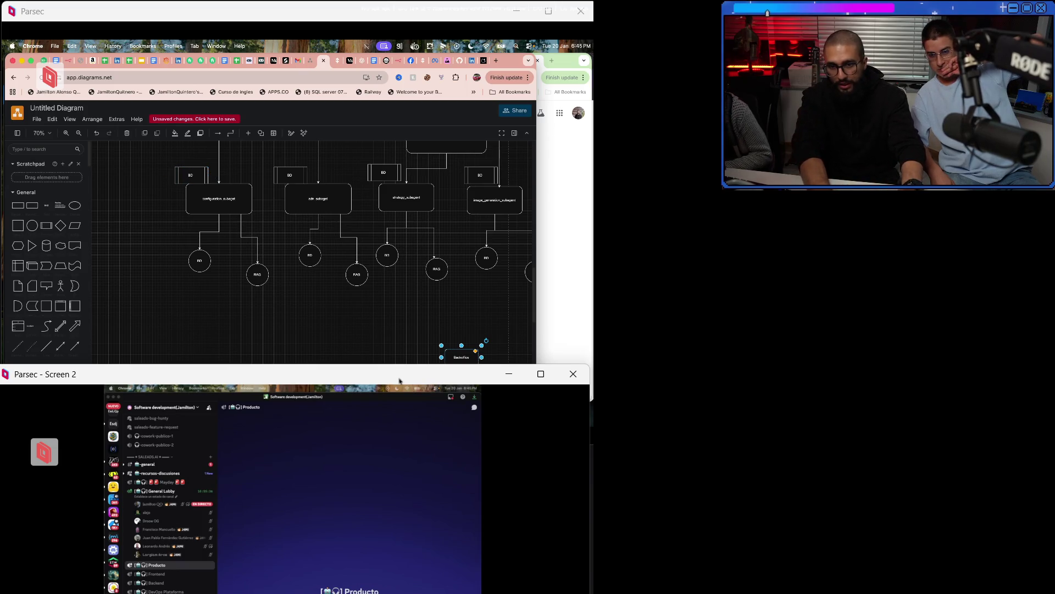
left_click(434, 60)
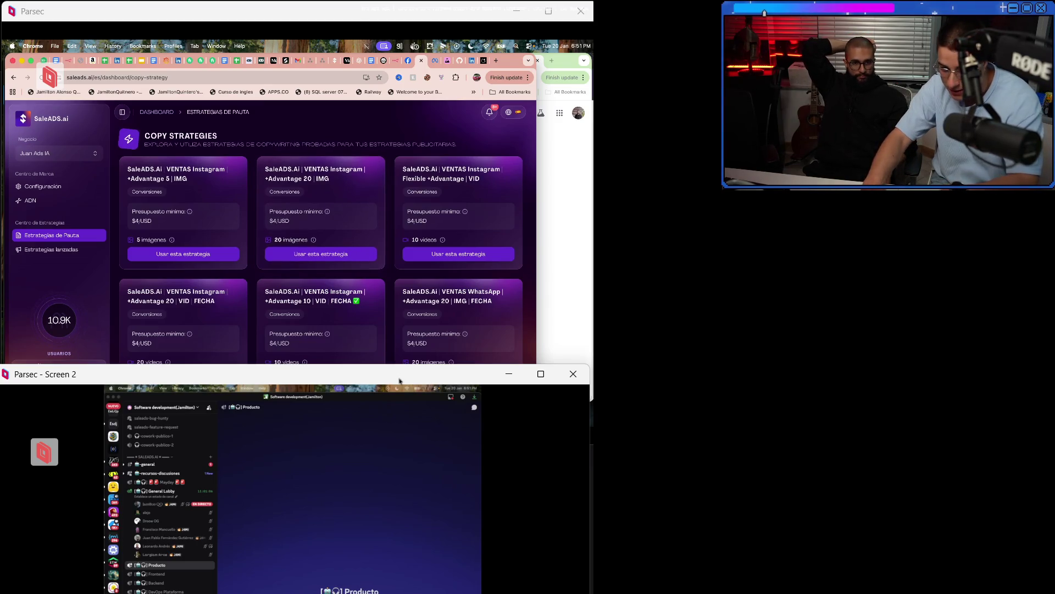
mouse_move(144, 136)
left_mouse_down()
mouse_move(457, 144)
mouse_move(211, 254)
mouse_move(219, 137)
mouse_move(204, 144)
left_mouse_up()
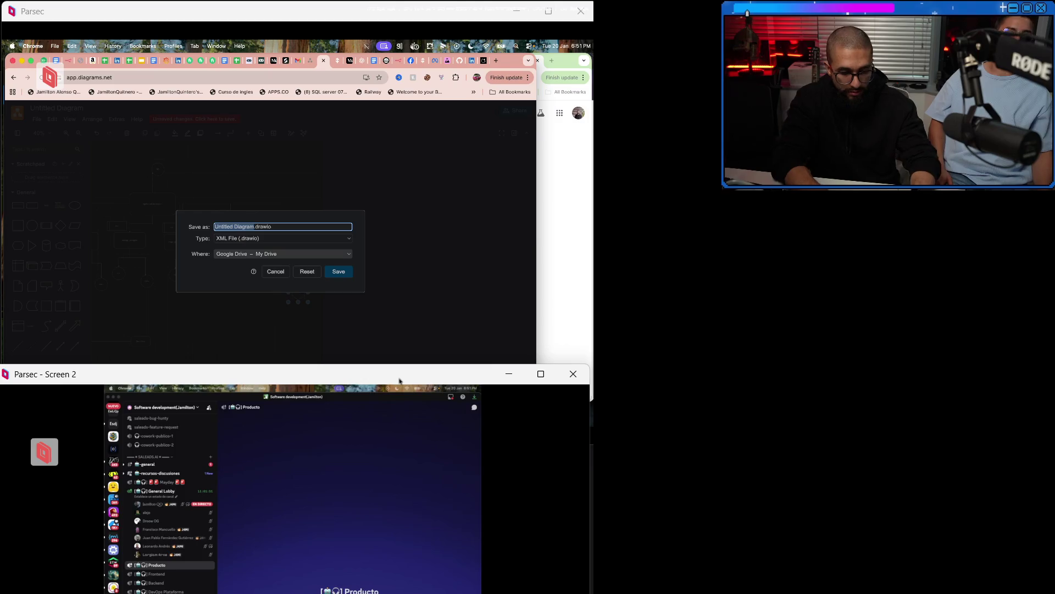
Name the file 'Flujo agente soporte' and keep the XML format.
type("lujo agente so")
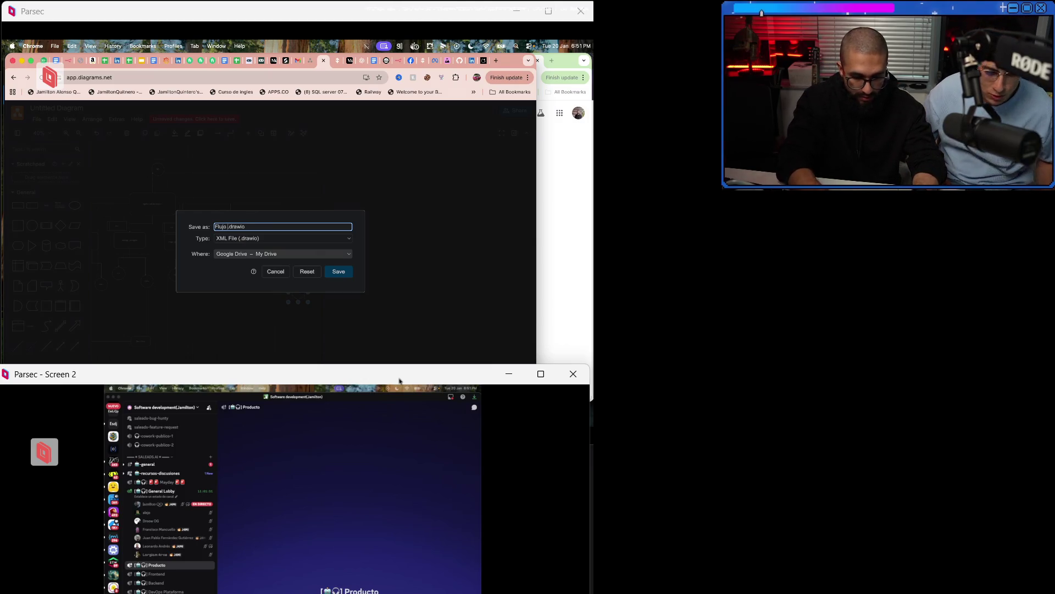
type("porte")
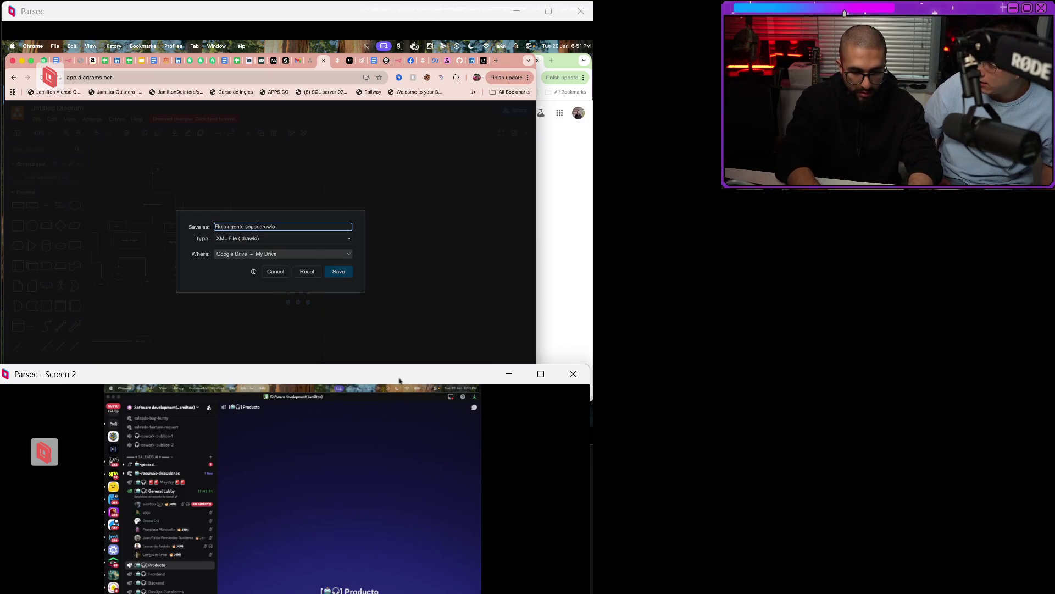
key("Tab")
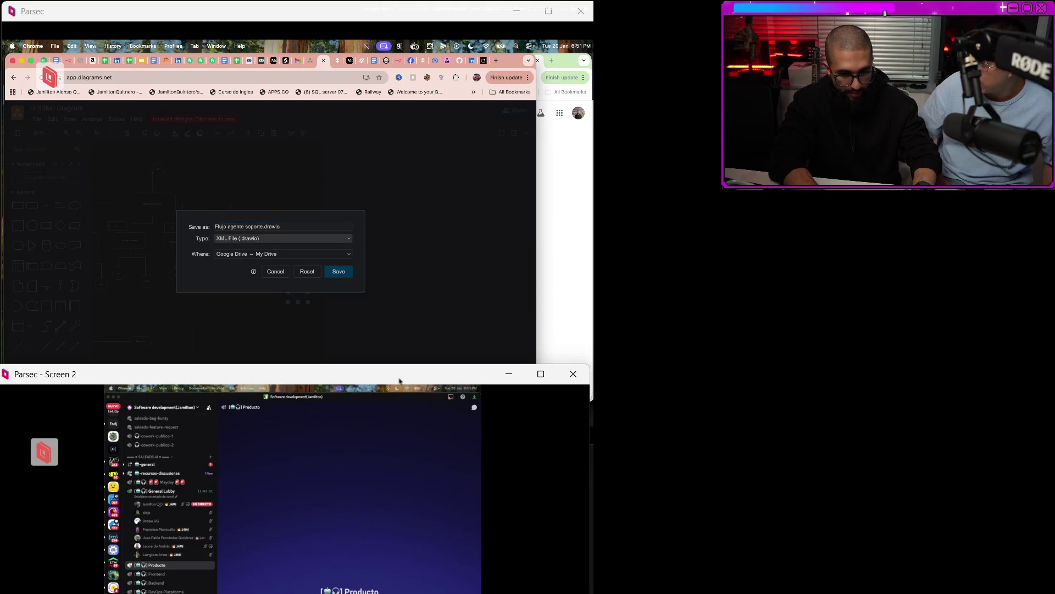
key("space")
key("Return")
Choose Device as the save location and save the file into Downloads.
key("Tab")
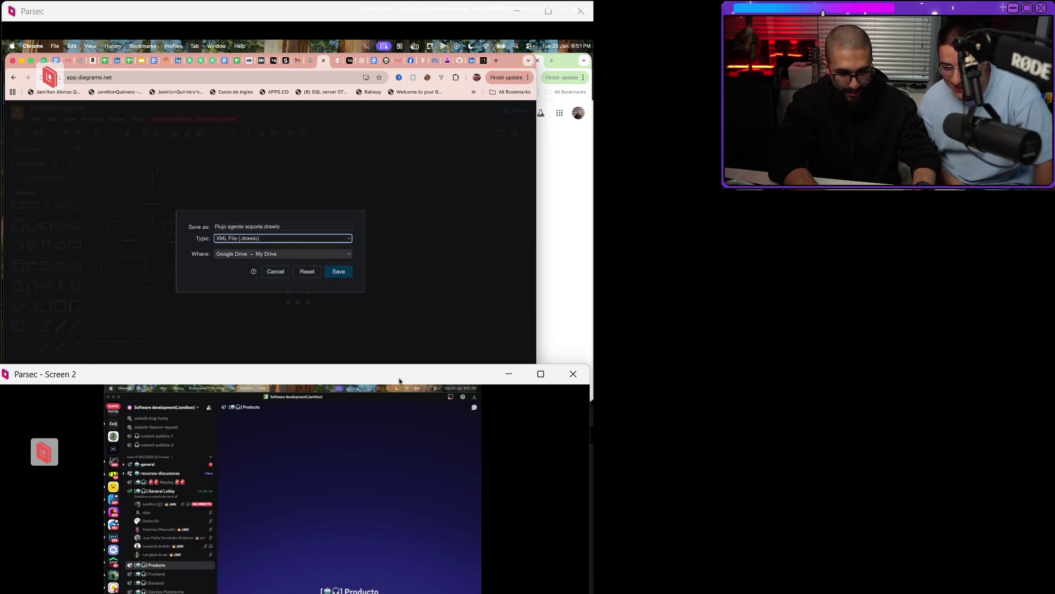
key("space")
key("Down")
key("Down")
key("Down")
key("Up")
key("Down")
key("Down")
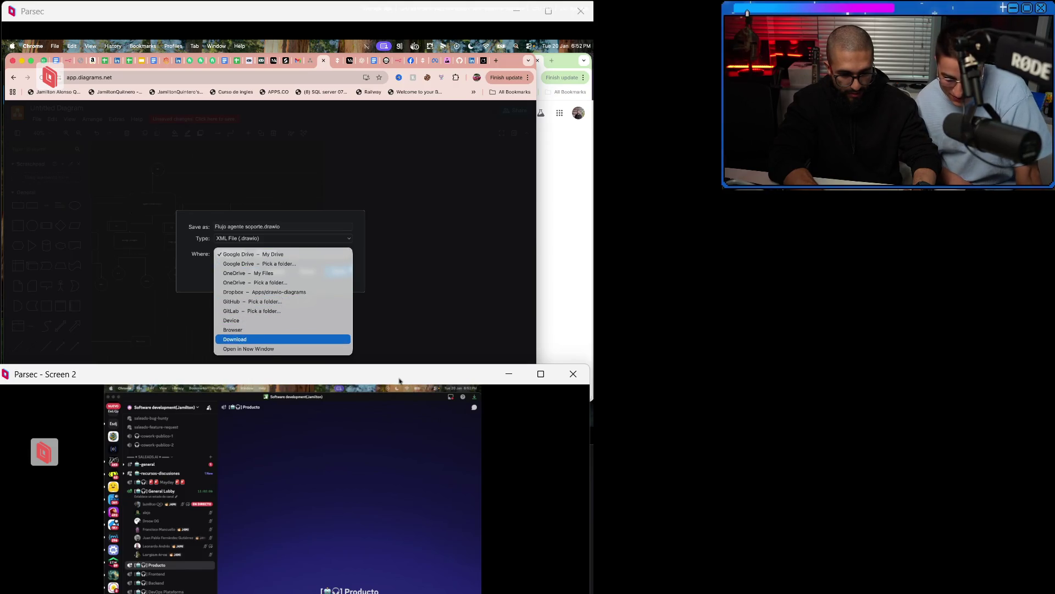
key("Up")
key("Down")
key("Down")
key("Up")
key("Up")
key("Up")
key("Return")
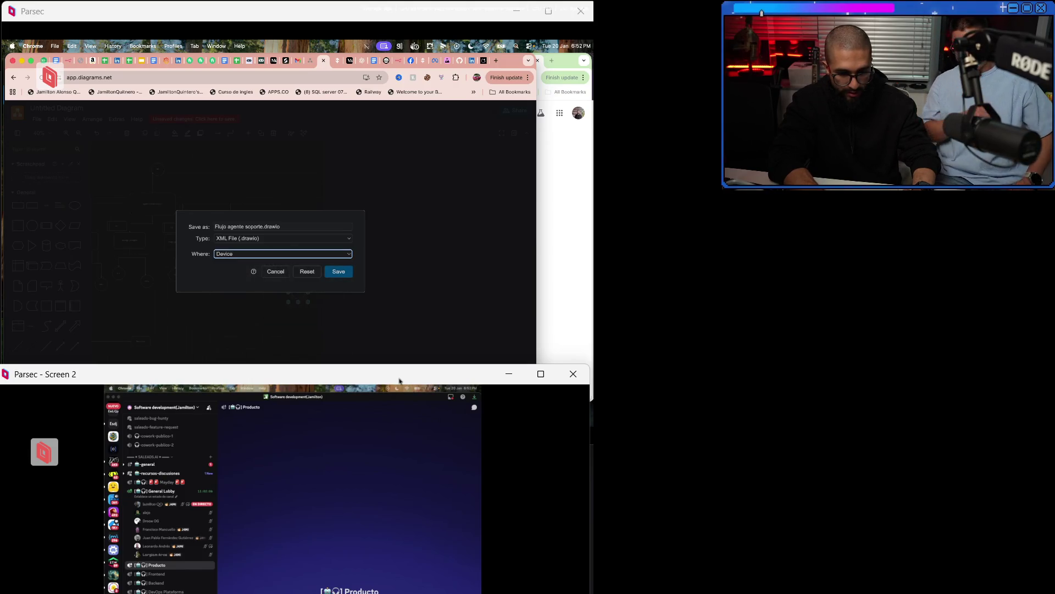
key("Tab")
key("Return")
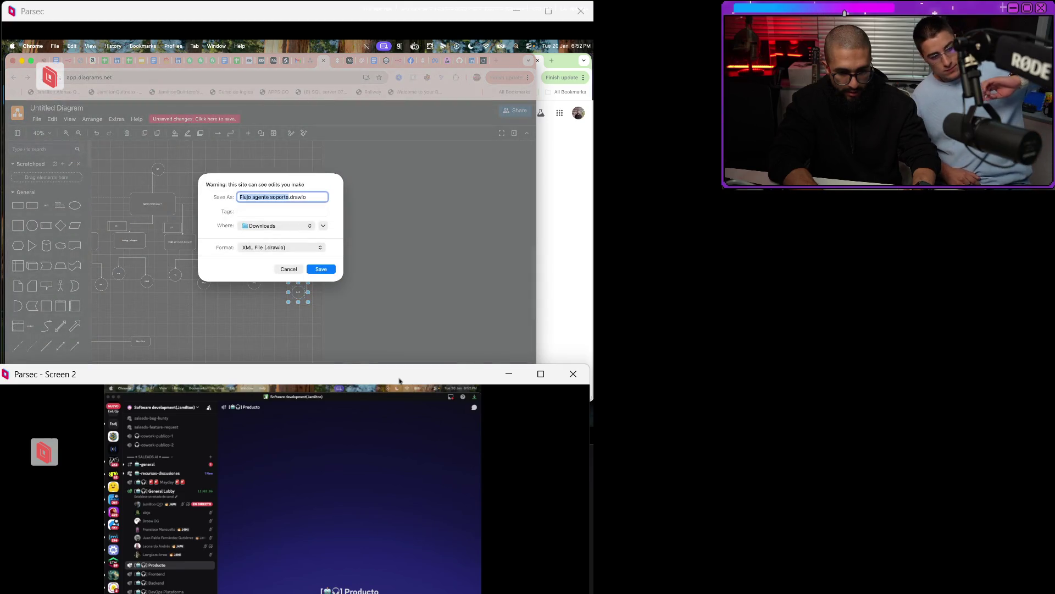
key("Return")
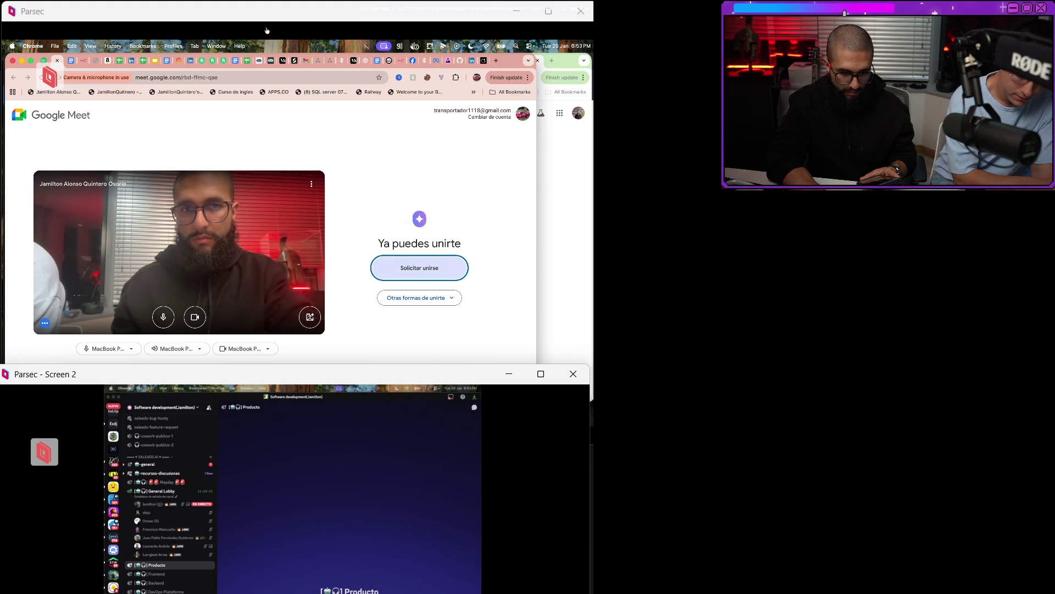
Join the Google Meet call from the lobby.
key("Return")
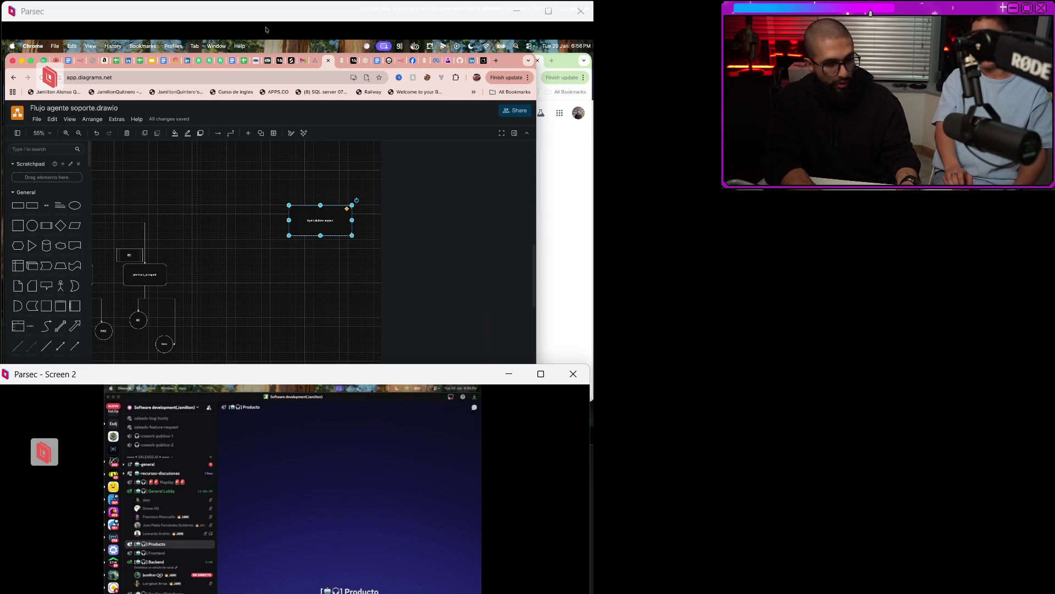
Try moving the Agent platform support box right, then undo the change.
left_click_drag(320, 220, 374, 222)
scroll(313, 250, "right", 5)
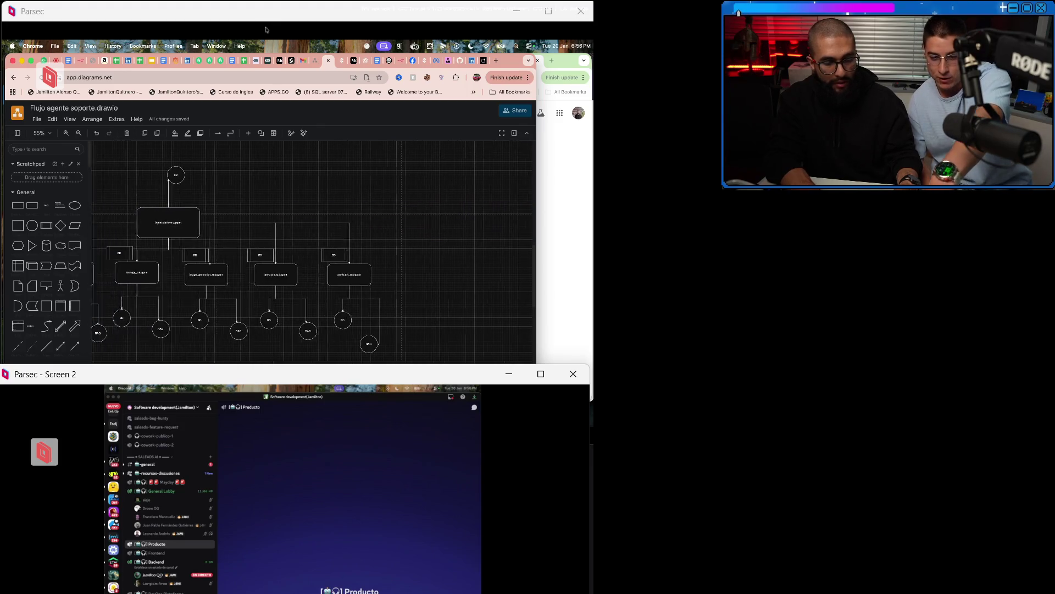
scroll(313, 250, "left", 2)
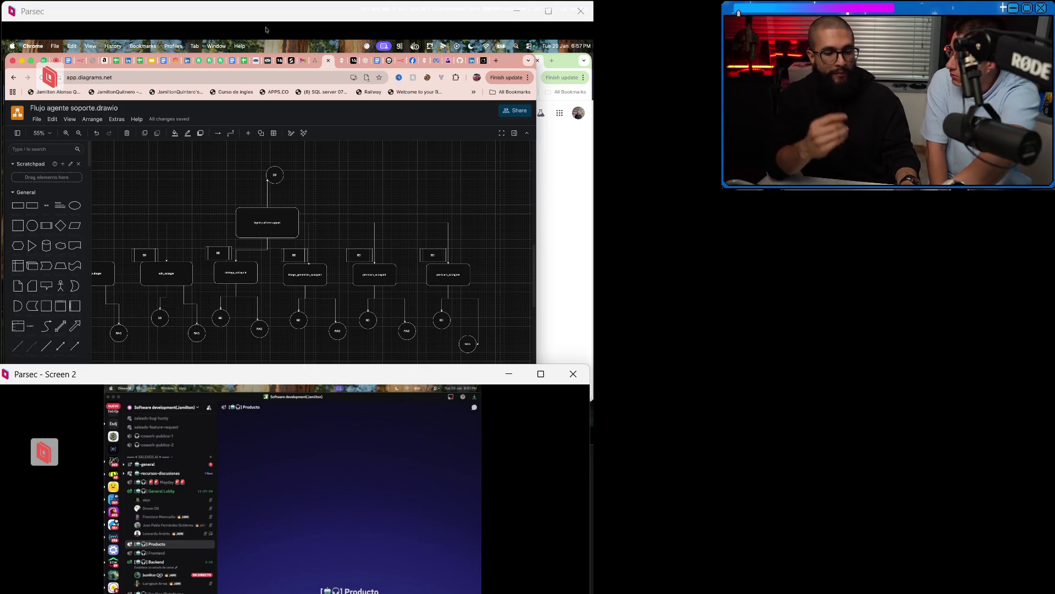
key("ctrl+z")
key("ctrl+z")
key("ctrl+z")
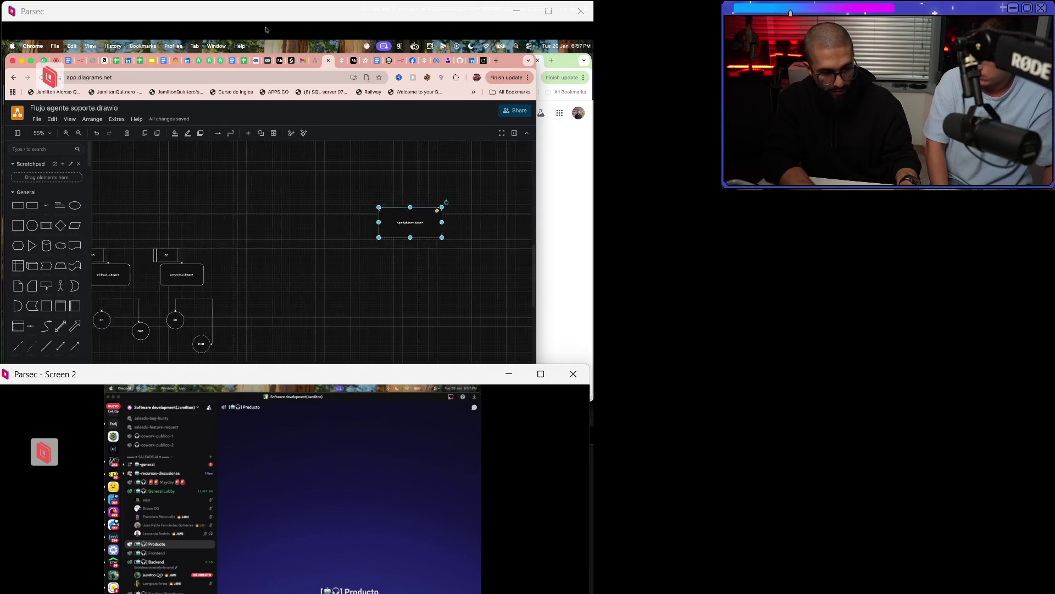
Zoom in and place a rounded rectangle below-right of Agent platform support, briefly checking the Untitled Diagram.
key("ctrl+plus")
key("ctrl+plus")
key("ctrl+plus")
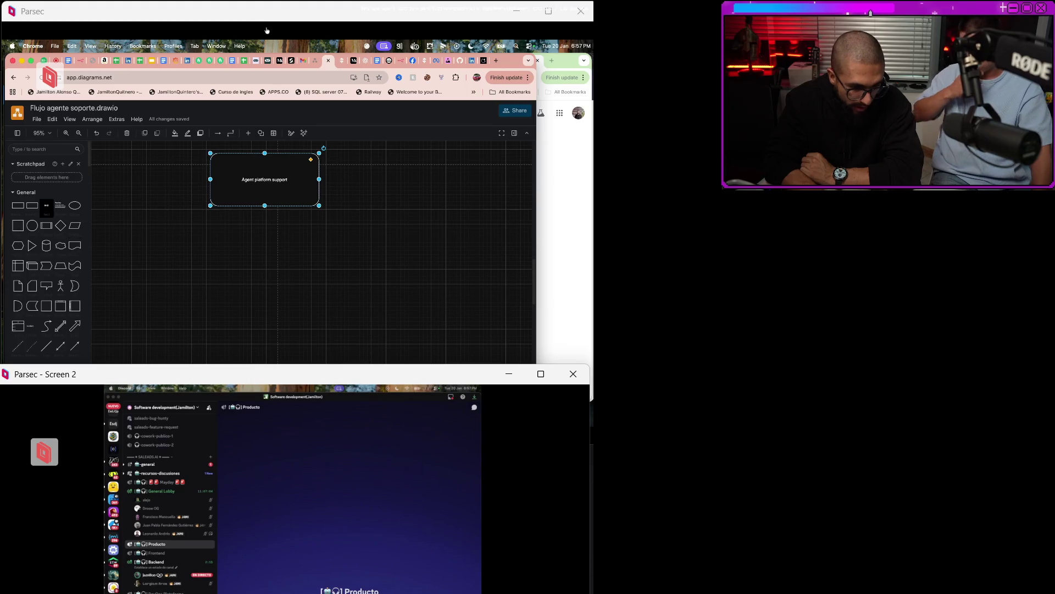
left_click(32, 205)
left_click_drag(311, 261, 459, 254)
key("ctrl+shift+Tab")
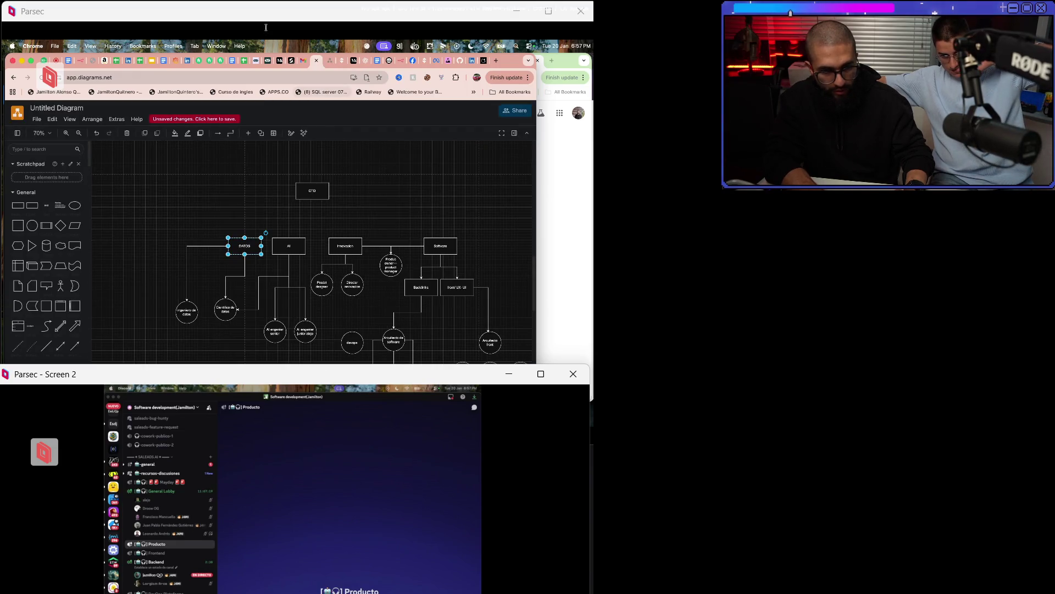
key("ctrl+Tab")
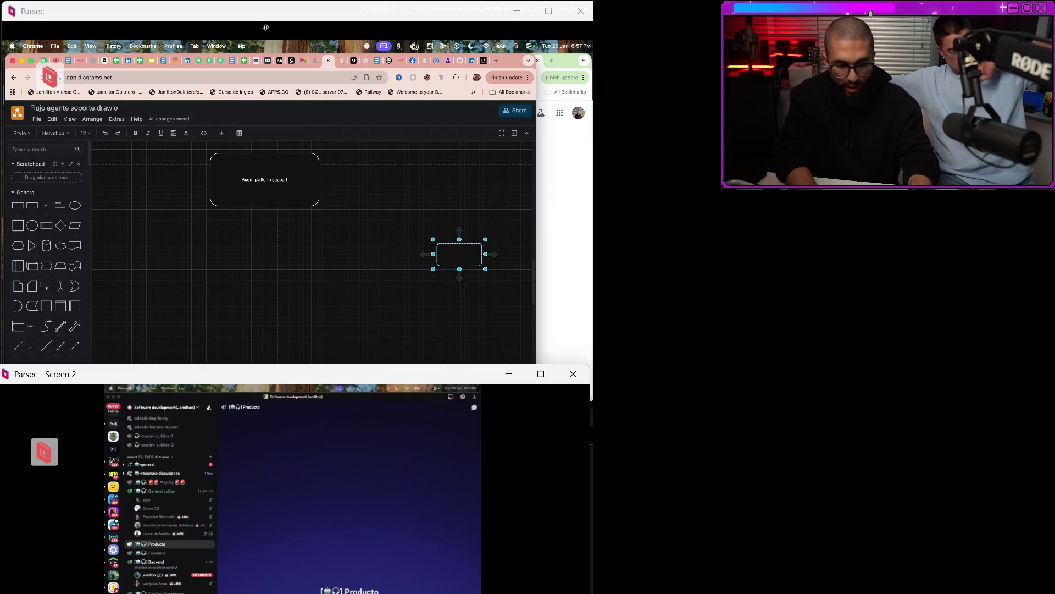
Label the box 'log errores', enlarge it to 205 x 110 and nudge it up and left.
type("log errores")
key("Escape")
left_click(459, 254)
mouse_move(482, 266)
left_mouse_down()
mouse_move(513, 284)
mouse_move(455, 263)
left_mouse_up()
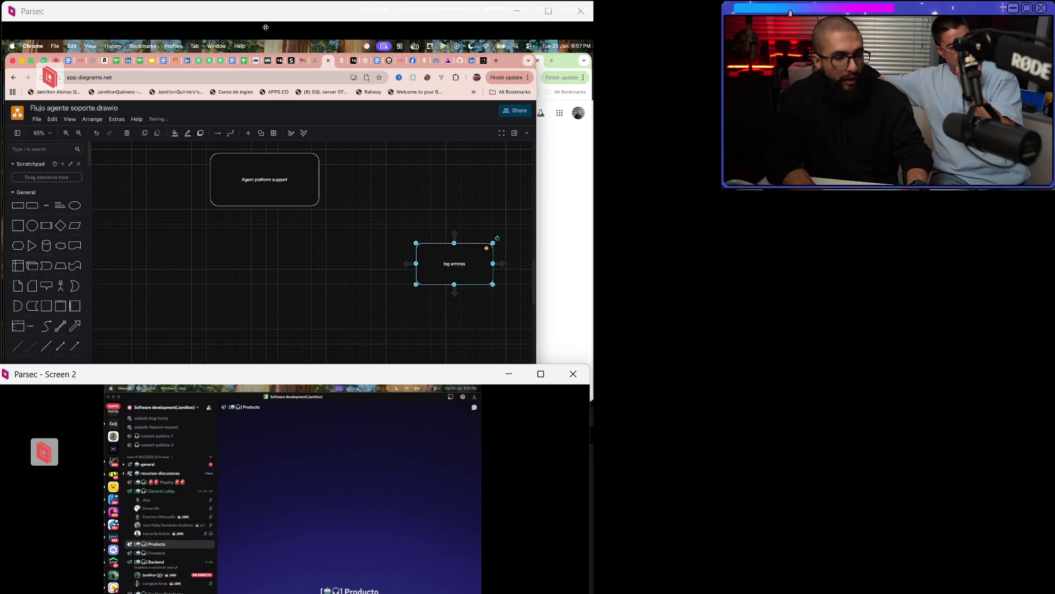
left_click_drag(455, 264, 452, 260)
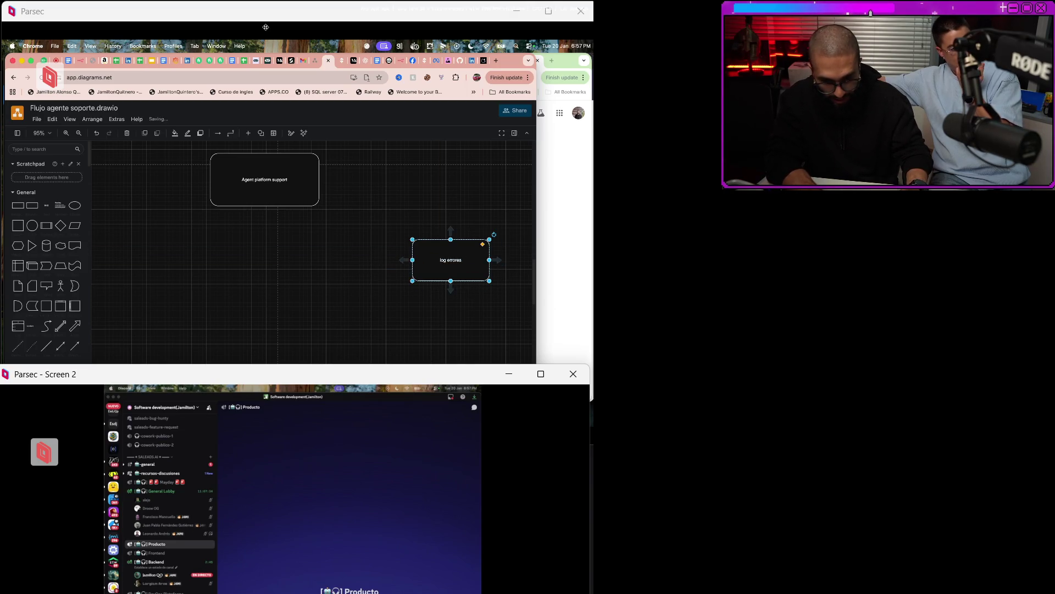
key("Escape")
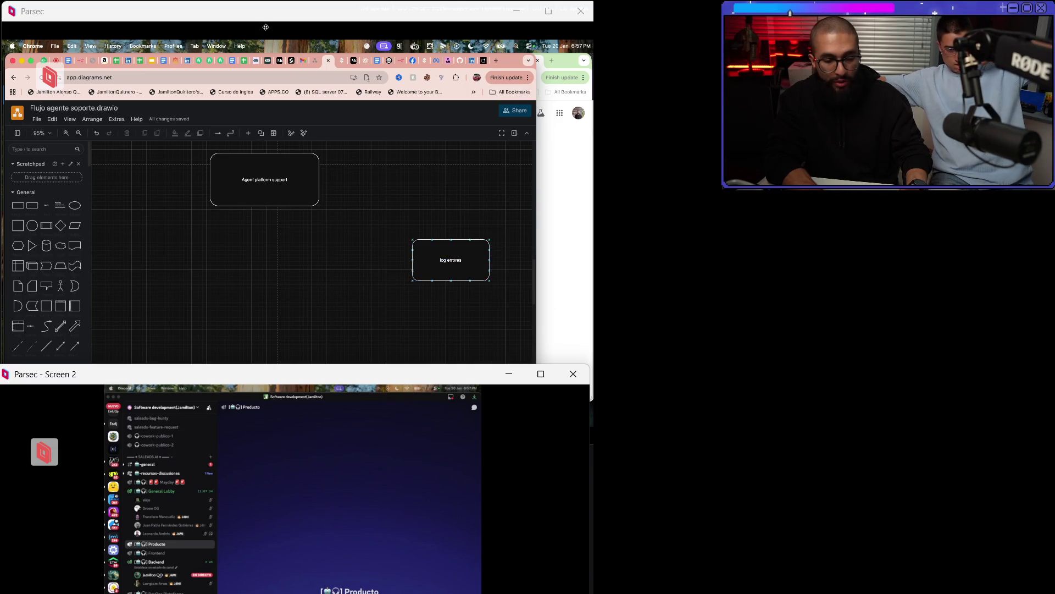
Zoom out and move the log errores box to the right.
key("ctrl+minus")
key("ctrl+minus")
key("ctrl+minus")
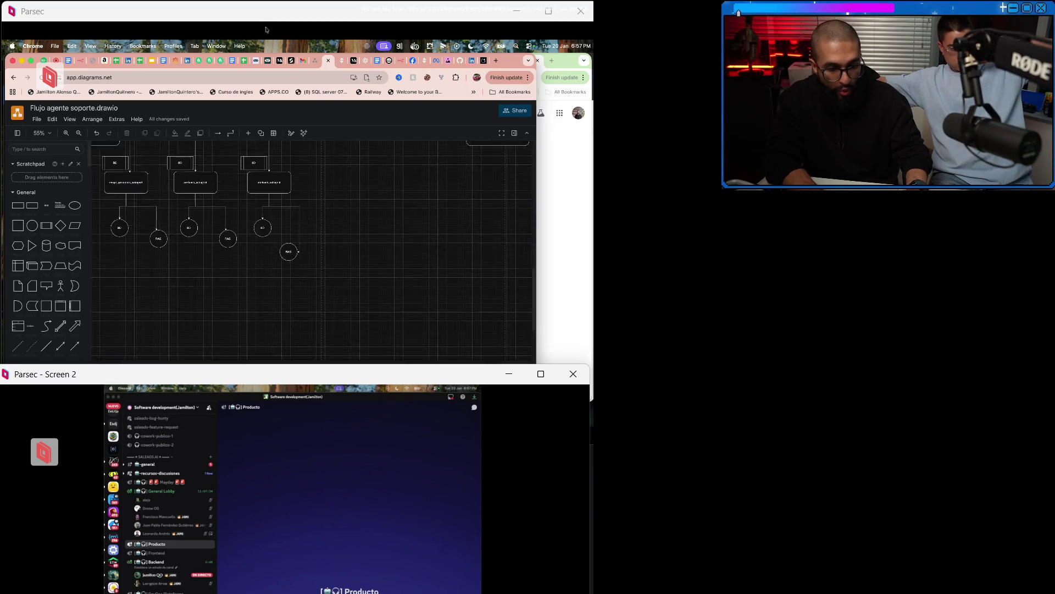
left_click_drag(167, 295, 433, 293)
scroll(311, 252, "right", 3)
scroll(312, 251, "up", 3)
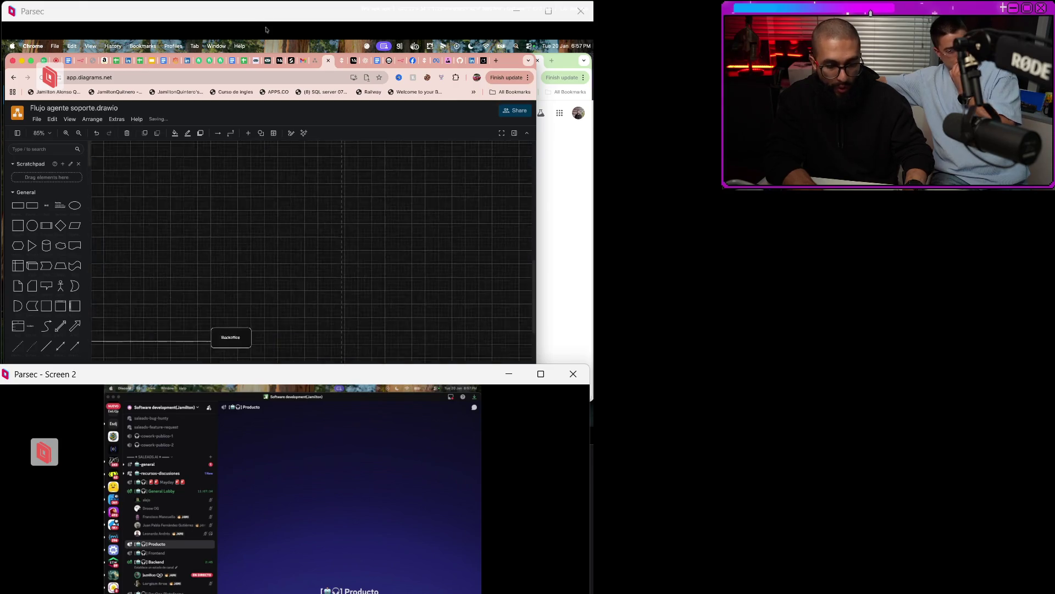
Connect the Backoffice box to log errores with an arrow.
left_click(263, 318)
scroll(312, 251, "up", 2)
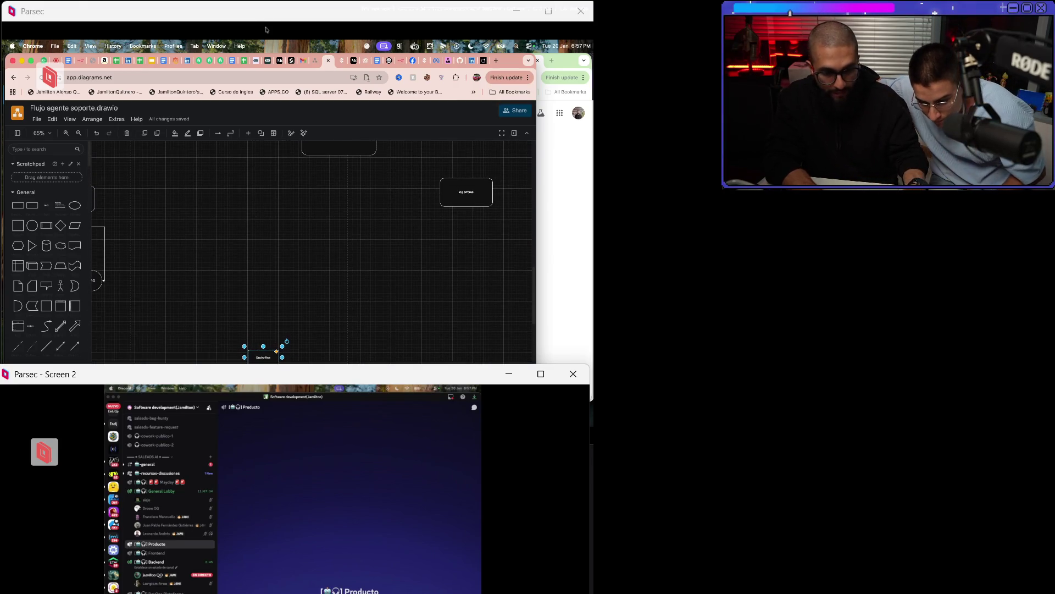
mouse_move(290, 357)
left_mouse_down()
mouse_move(437, 314)
mouse_move(476, 208)
mouse_move(466, 207)
left_mouse_up()
left_click(466, 202)
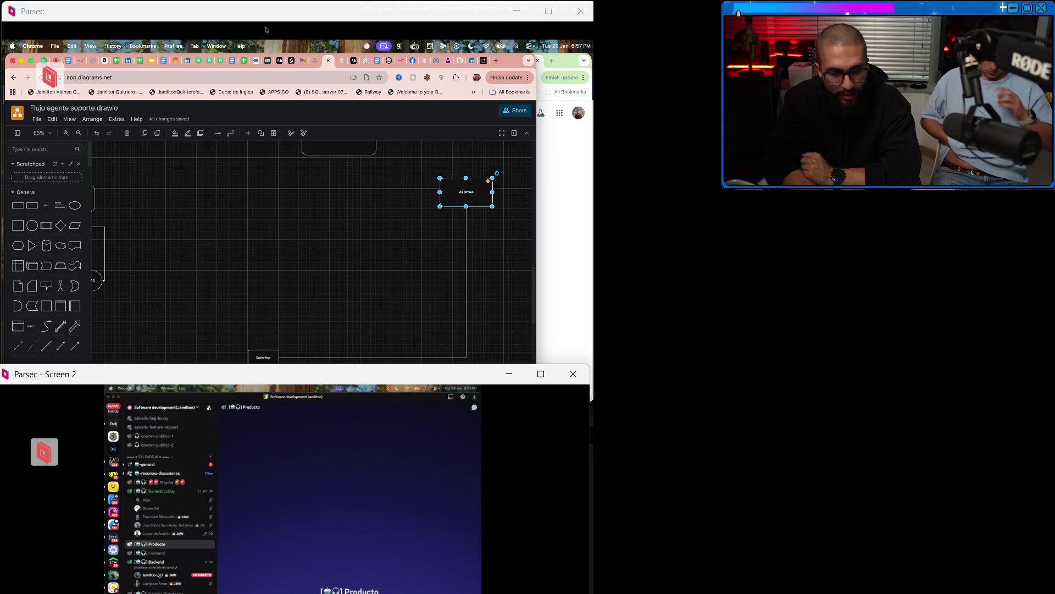
Shift the Agent platform support box slightly left.
scroll(314, 253, "up", 2)
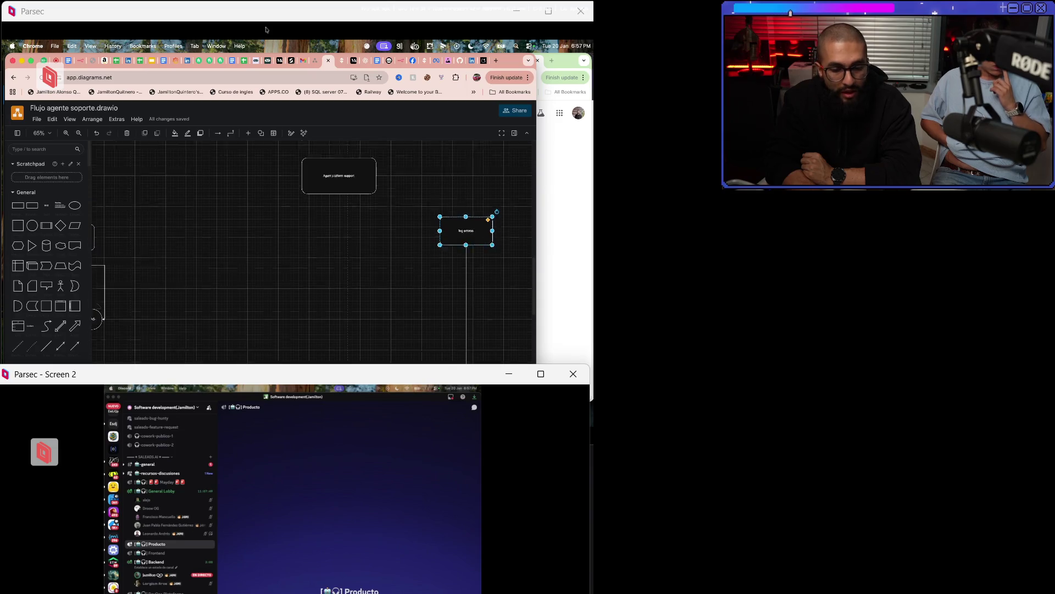
left_click_drag(339, 177, 326, 178)
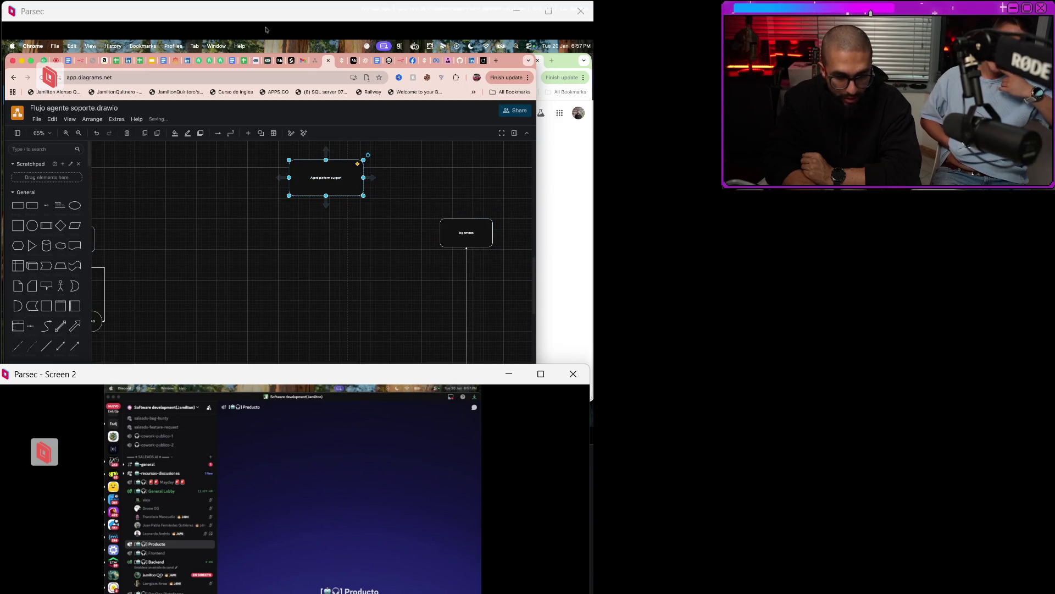
scroll(311, 244, "down", 5)
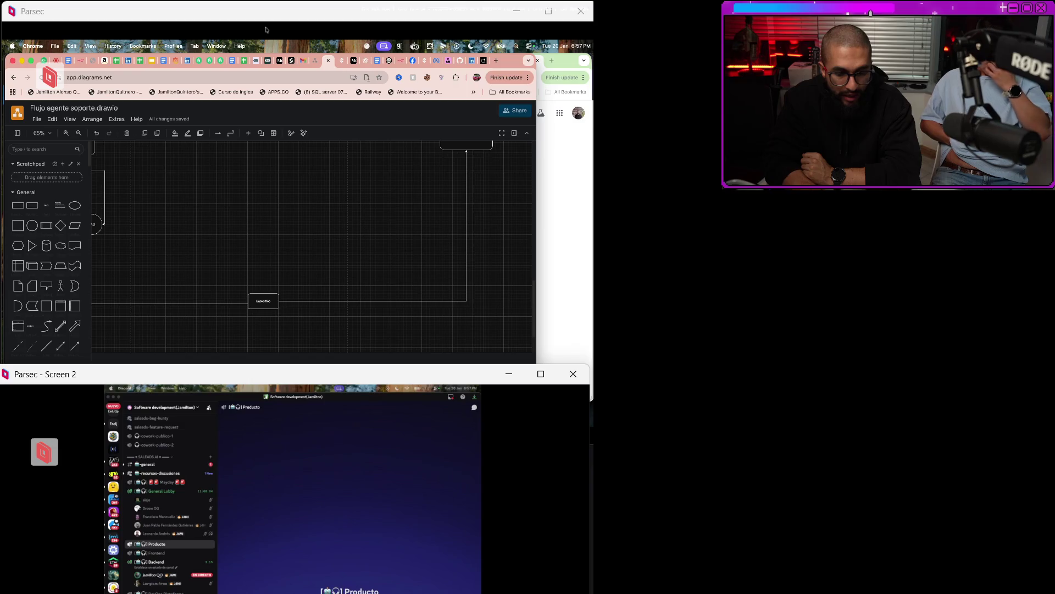
Select and then deselect the Backoffice box while scrolling the canvas.
left_click(269, 300)
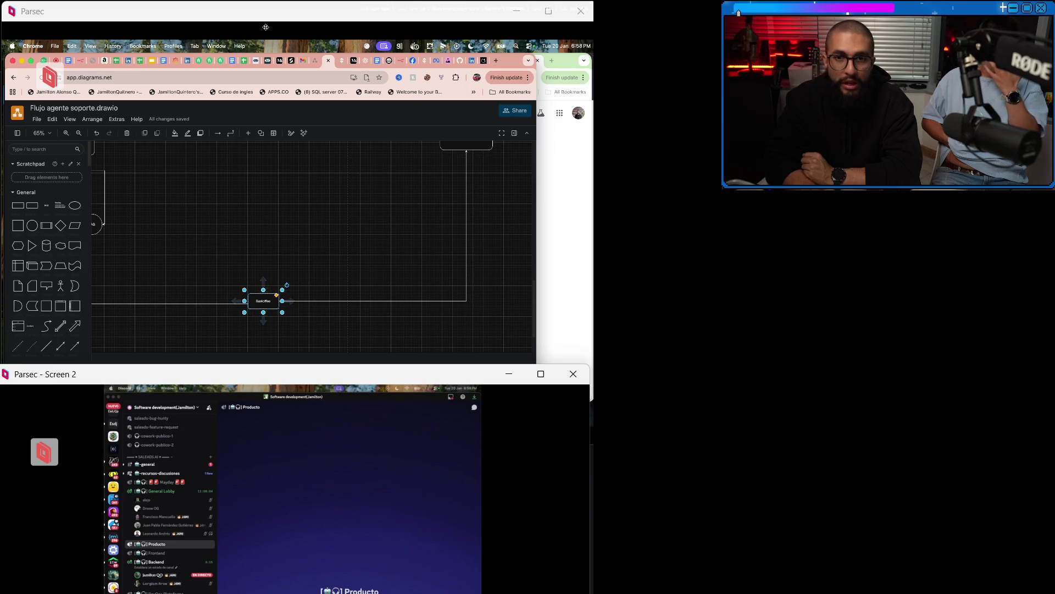
key("Escape")
scroll(312, 251, "up", 10)
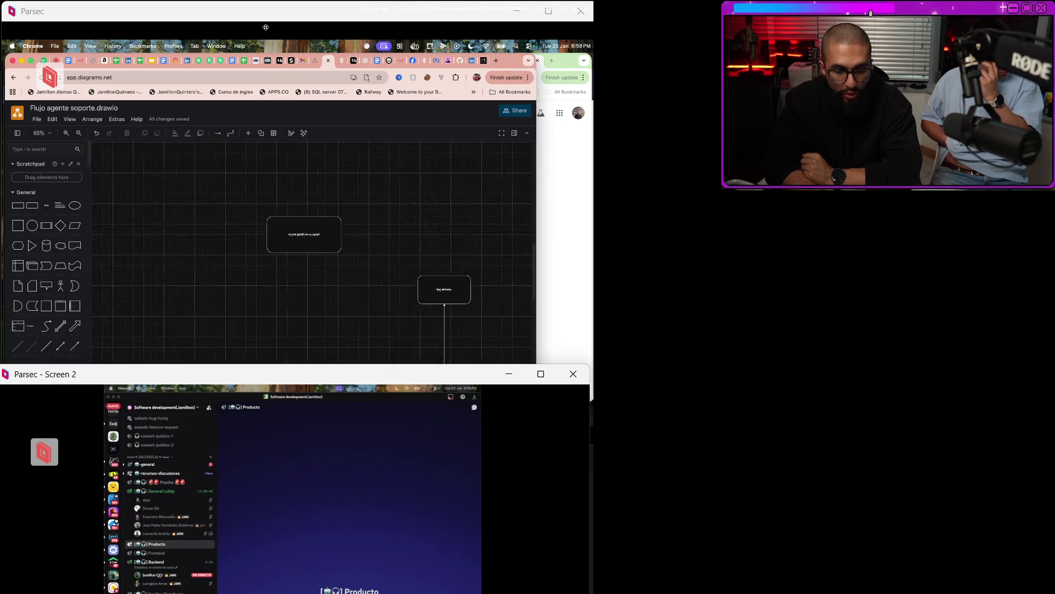
scroll(312, 250, "down", 1)
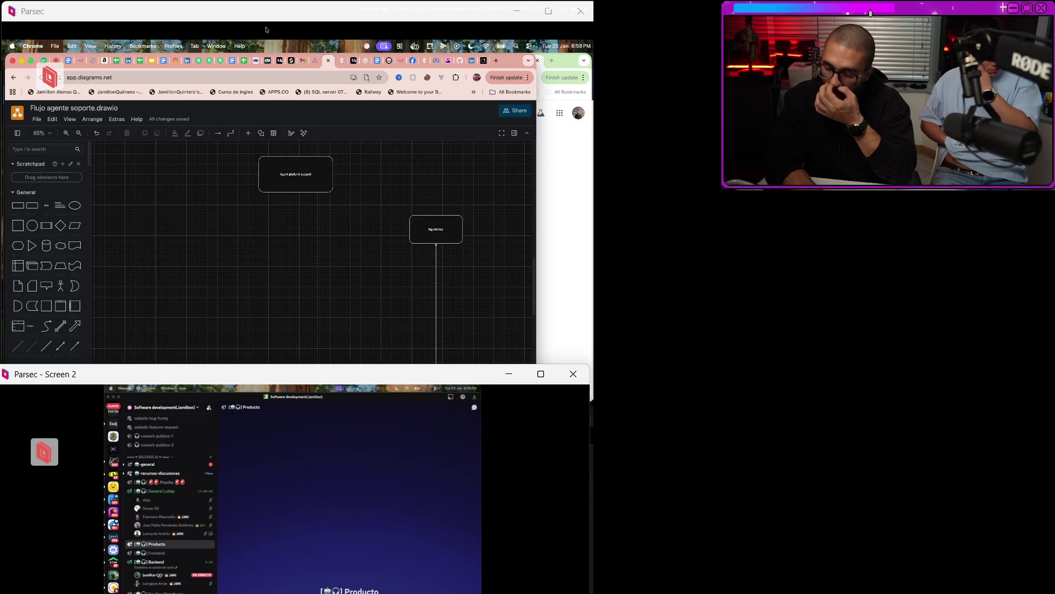
scroll(312, 250, "down", 5)
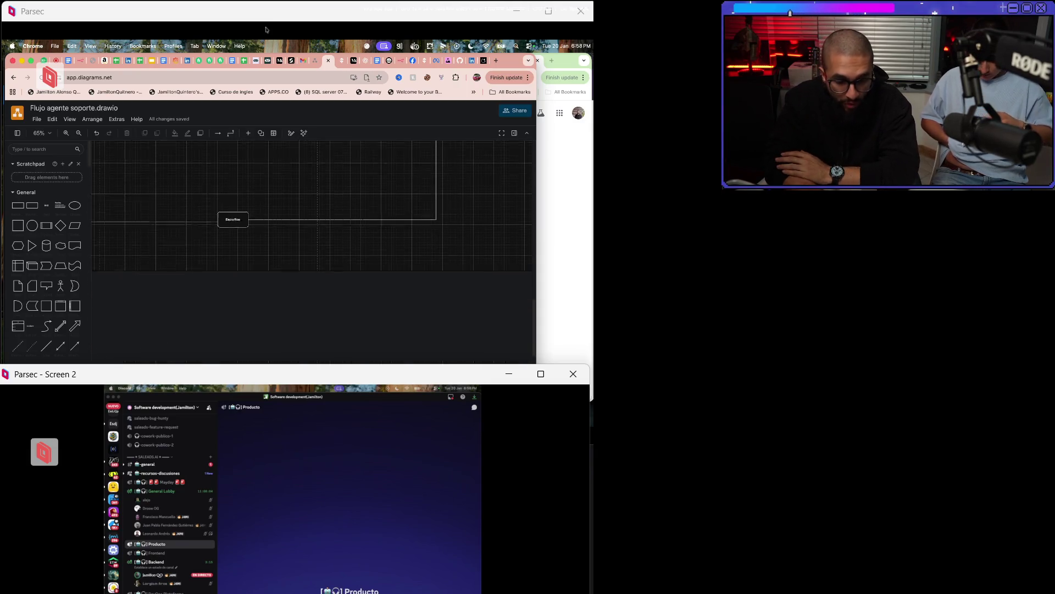
scroll(244, 311, "up", 1)
Pan around, selecting the Backoffice and log errores boxes to check their connection.
left_click(245, 311)
scroll(245, 311, "up", 8)
scroll(428, 293, "right", 1)
left_click(429, 293)
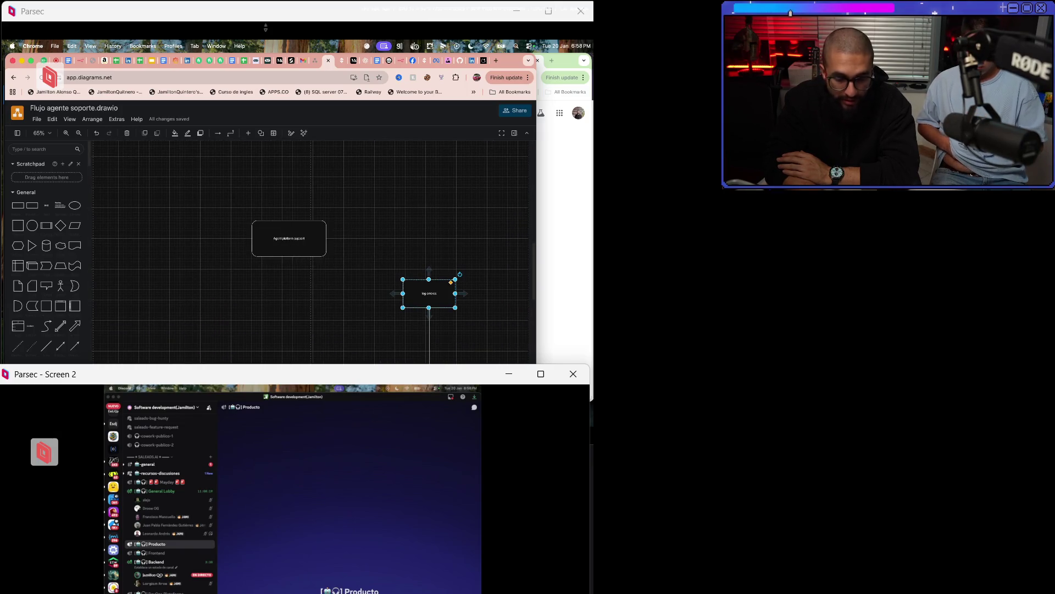
scroll(429, 291, "up", 3)
left_click(430, 286)
scroll(429, 253, "down", 10)
scroll(311, 236, "down", 5)
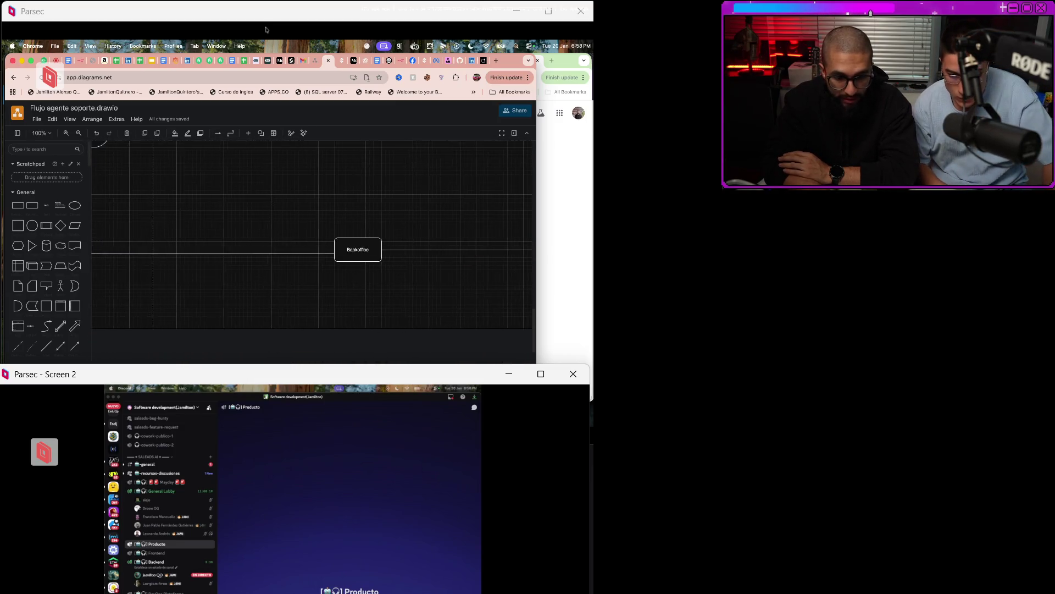
left_click(452, 309)
scroll(311, 252, "right", 2)
scroll(312, 253, "down", 2)
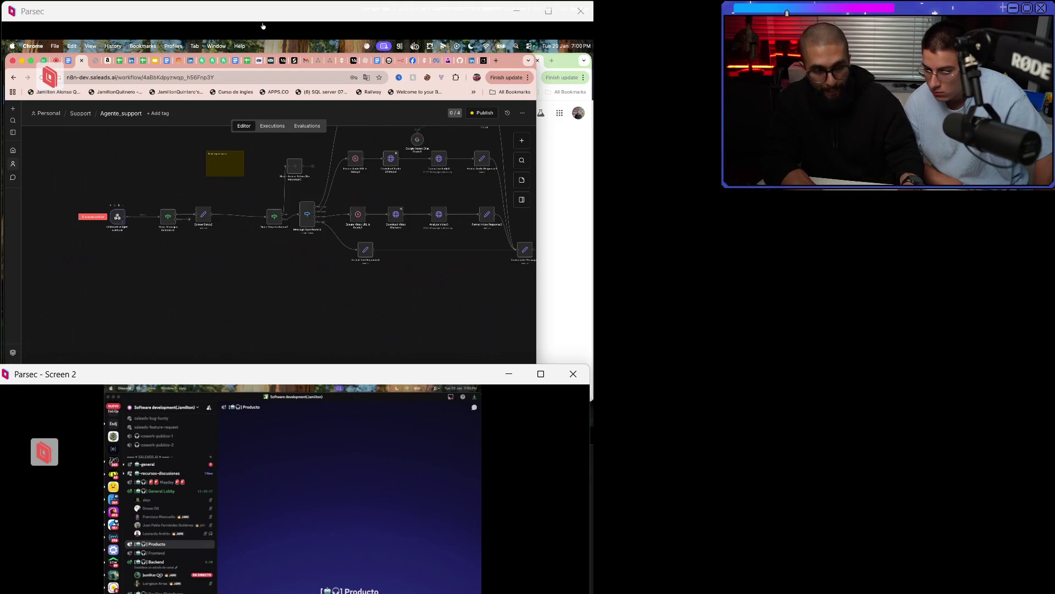
Check the next browser tab, then return to the Flujo agente soporte diagram.
key("ctrl+Tab")
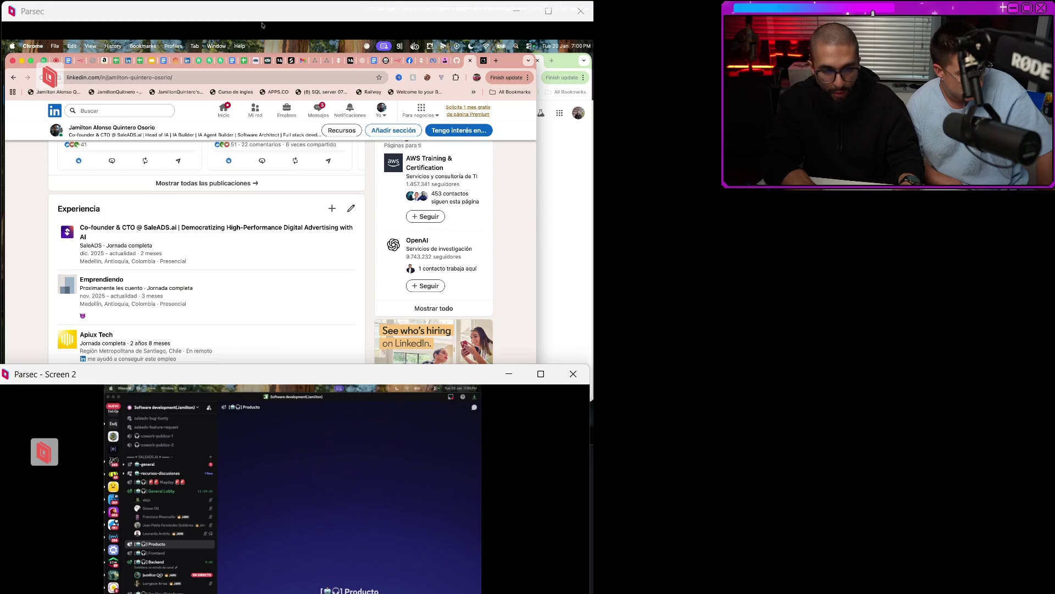
left_click(323, 61)
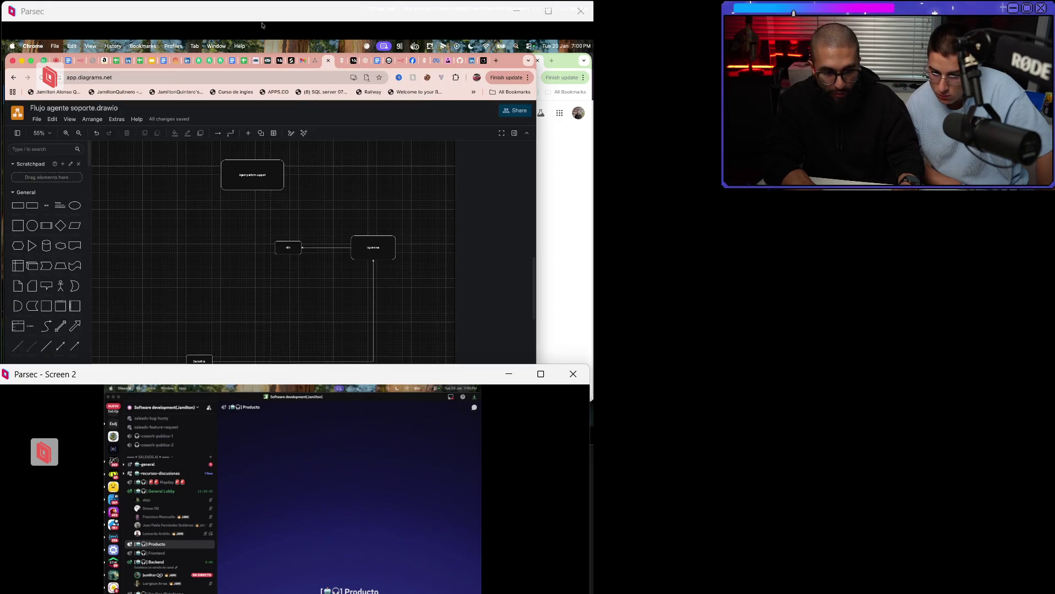
Zoom in and select the n8n box.
scroll(330, 248, "up", 5)
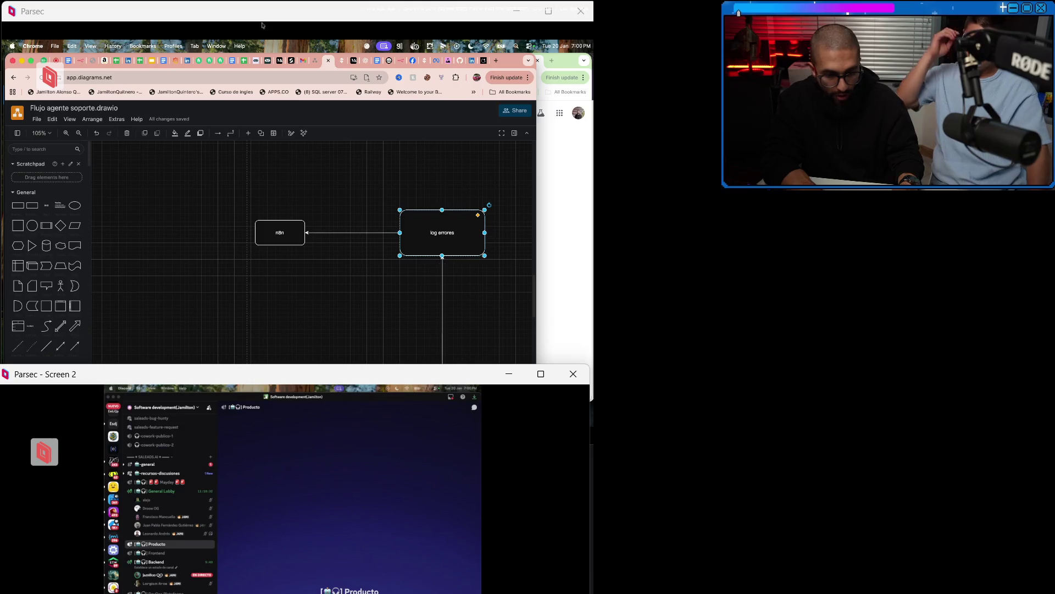
left_click(280, 233)
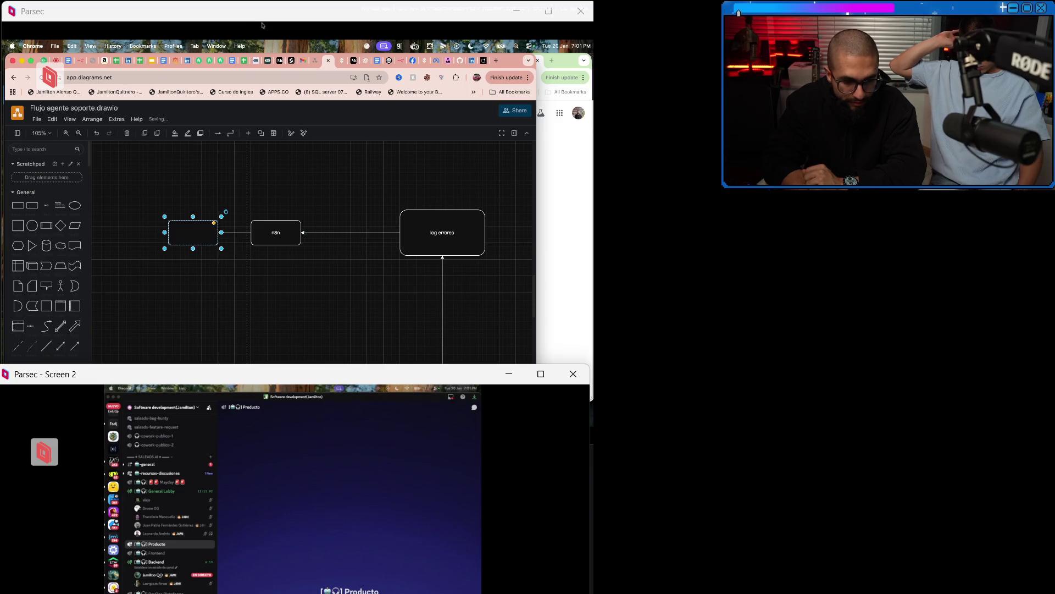
Label the new box 'notification' and spread it and the n8n box further apart.
type("notifi")
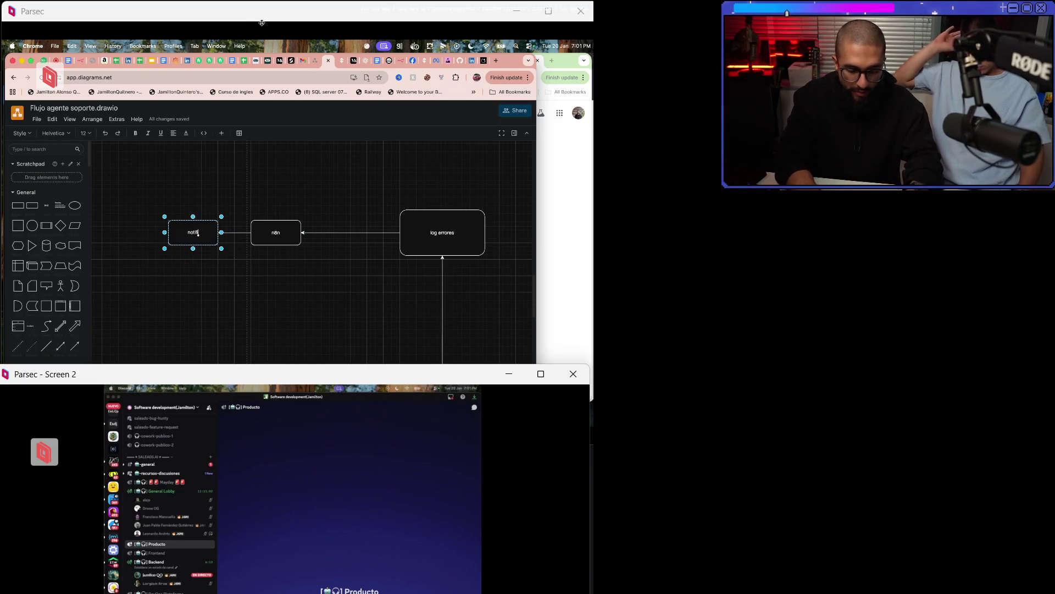
type("cation")
key("Escape")
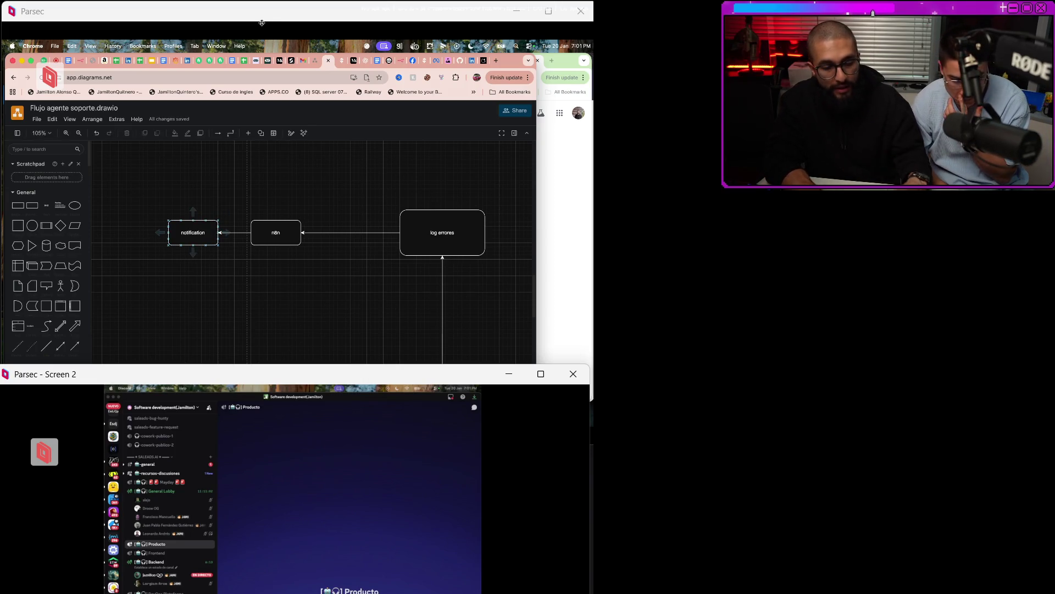
left_click_drag(193, 233, 184, 233)
left_click_drag(276, 232, 296, 233)
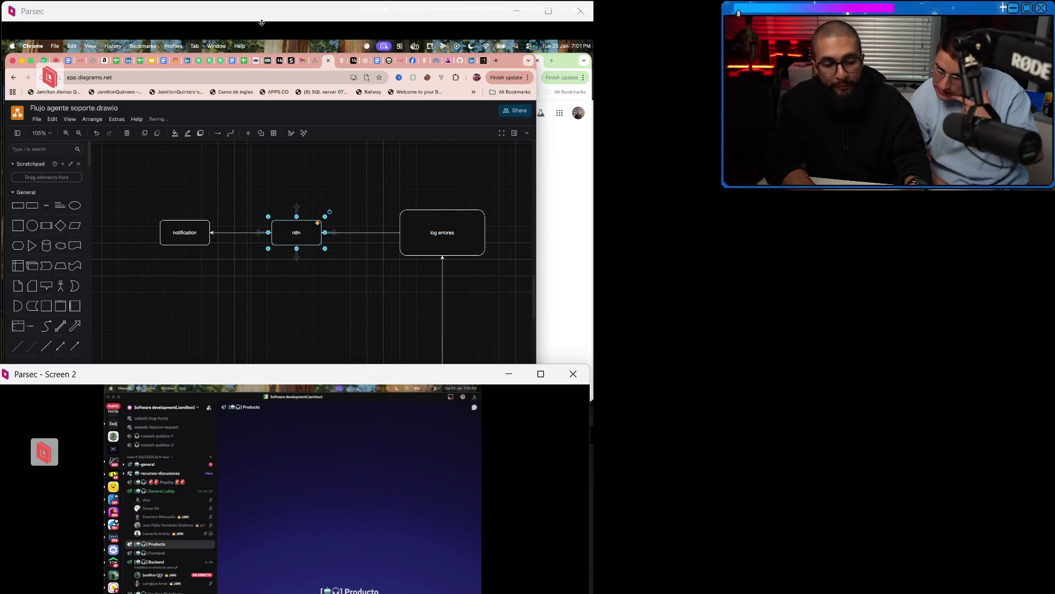
left_click(185, 233, "shift")
Pan the canvas, select the notification box and drag a shape to the right.
scroll(269, 231, "left", 2)
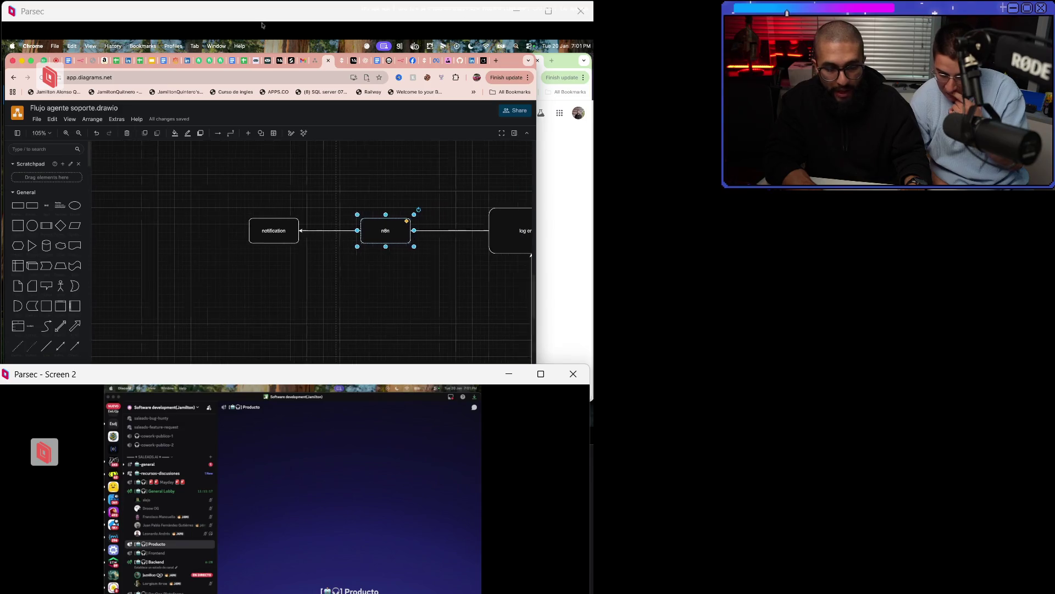
scroll(269, 230, "up", 3)
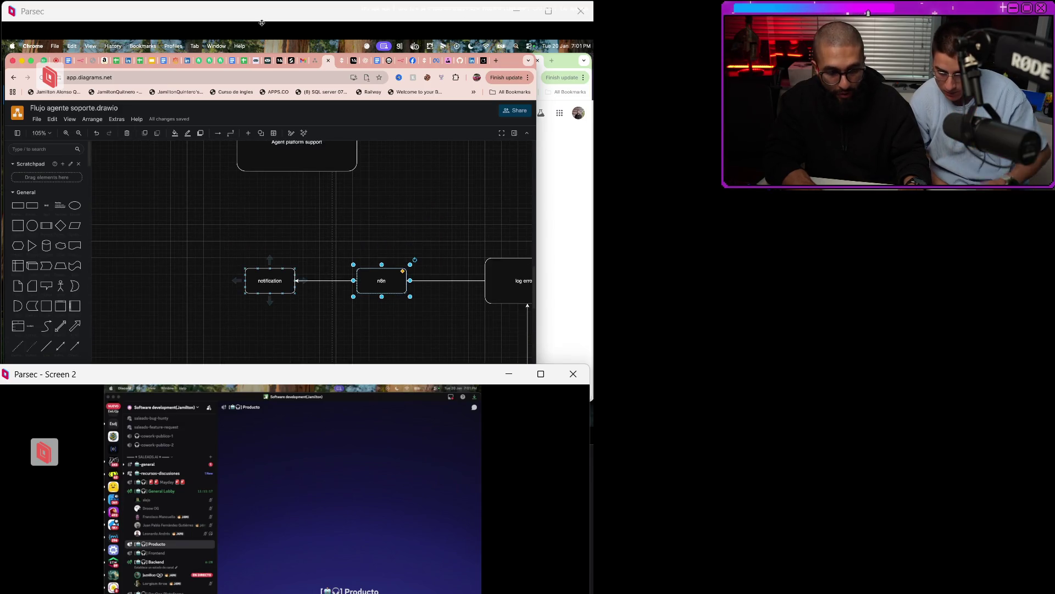
left_click(269, 281)
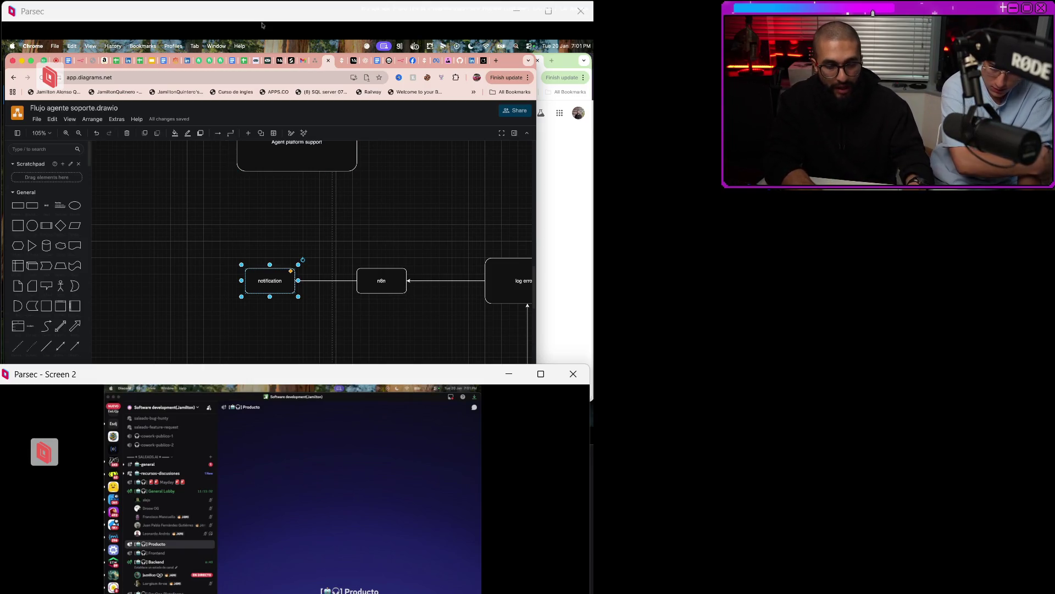
scroll(326, 163, "down", 3)
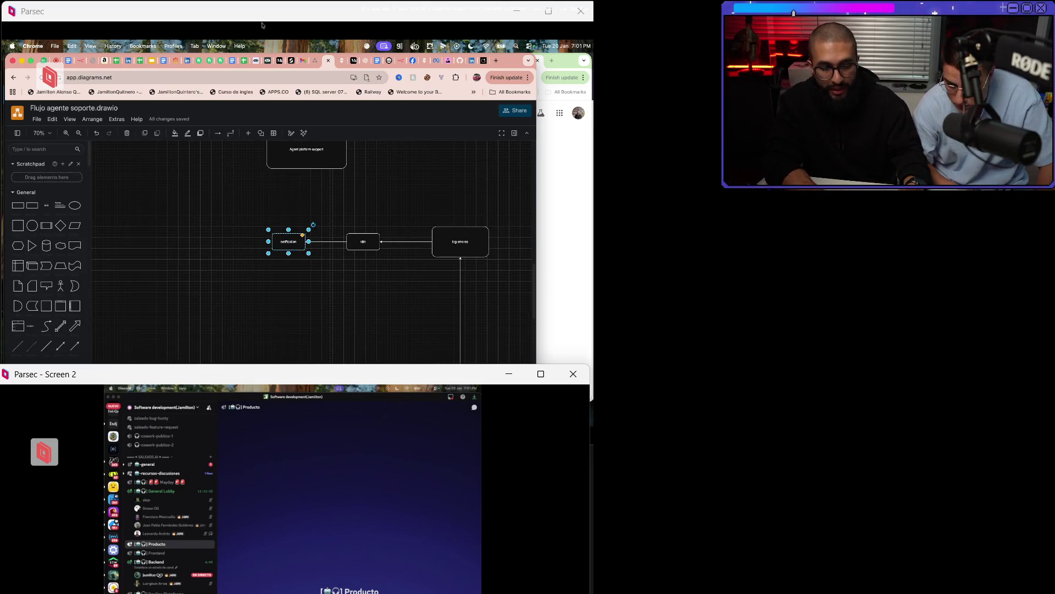
scroll(313, 247, "down", 2)
mouse_move(239, 176)
left_mouse_down()
mouse_move(392, 223)
mouse_move(375, 176)
left_mouse_up()
Label the connector between log errores and n8n 'la solucion en el catalogo error'.
double_click(407, 182)
key("Escape")
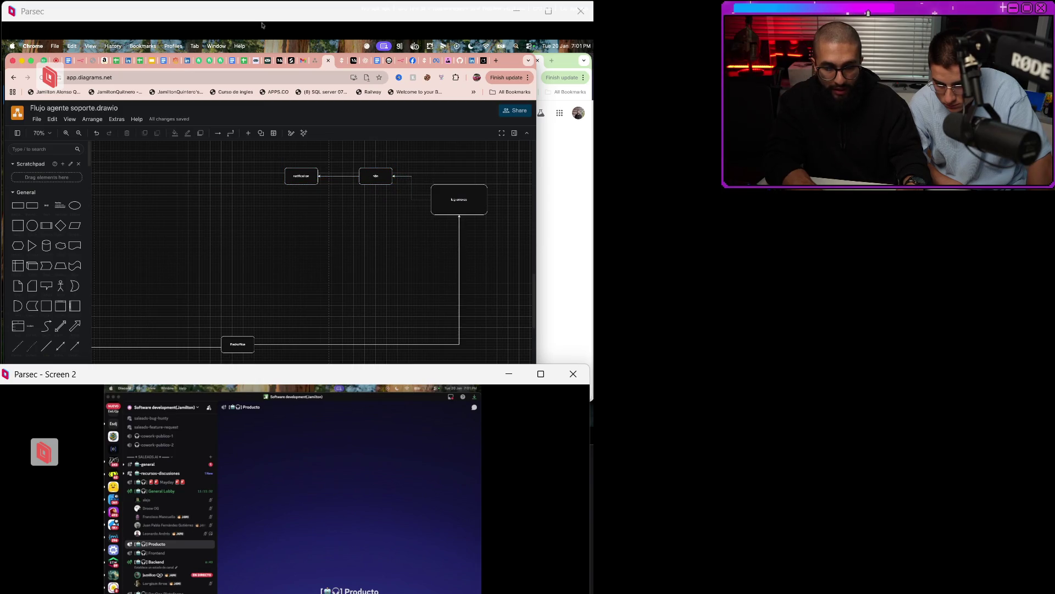
double_click(412, 188)
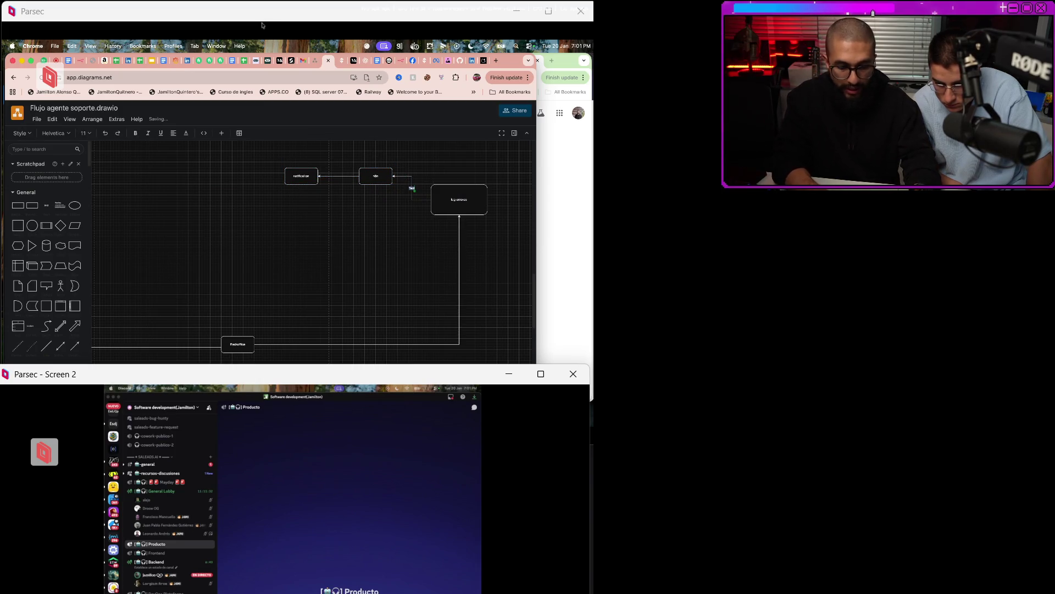
type("la soluc")
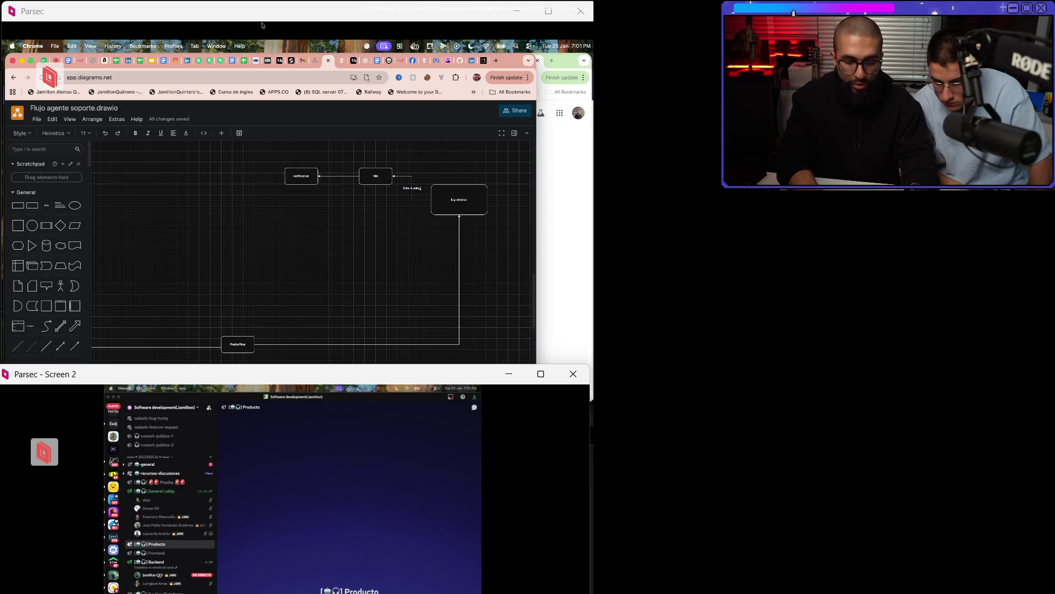
type("ion en el catalogo e")
key("Escape")
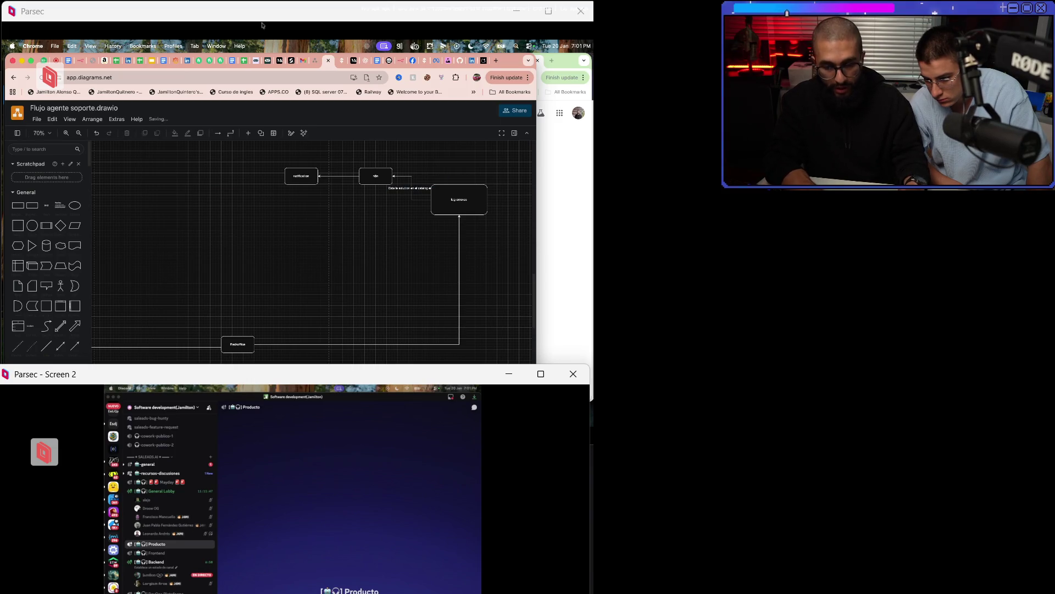
key("Return")
type("error")
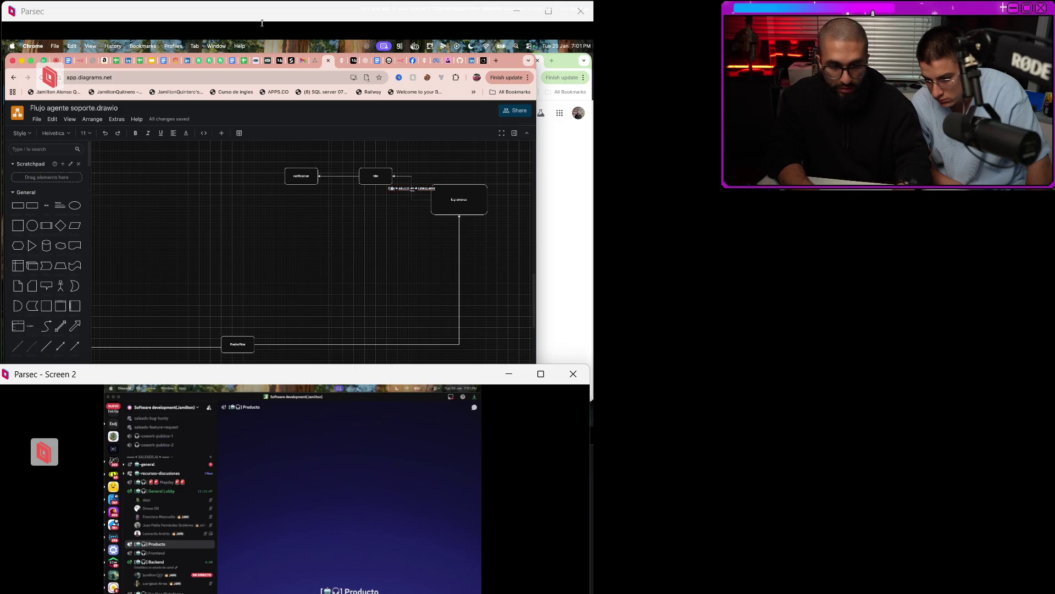
key("Escape")
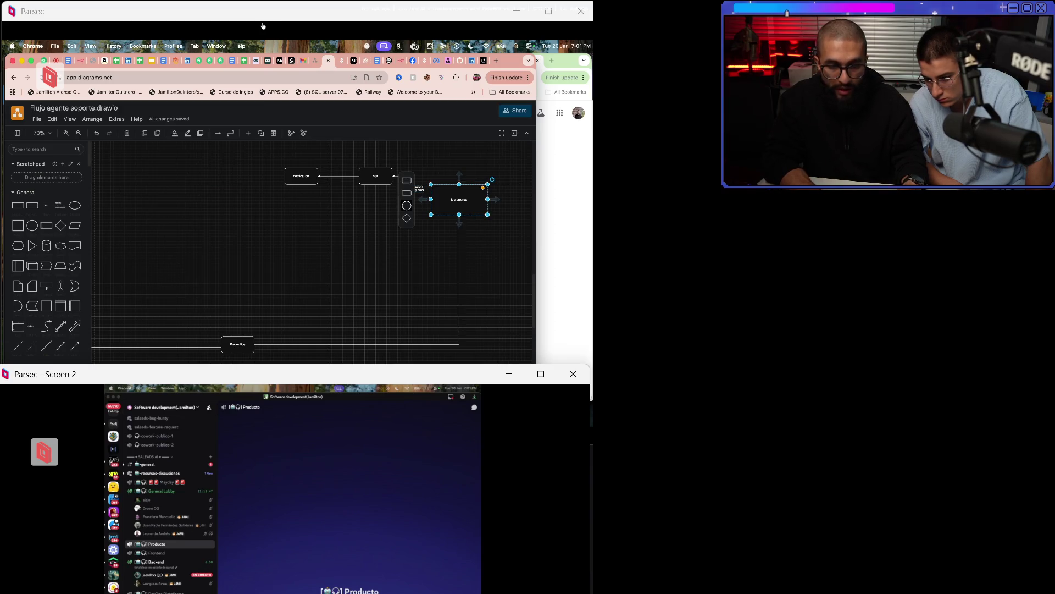
Add a box left of log errores labelled 'Redactar un correo automatico al equipo de soporte'.
left_click(407, 192)
left_click_drag(395, 200, 375, 222)
double_click(376, 223)
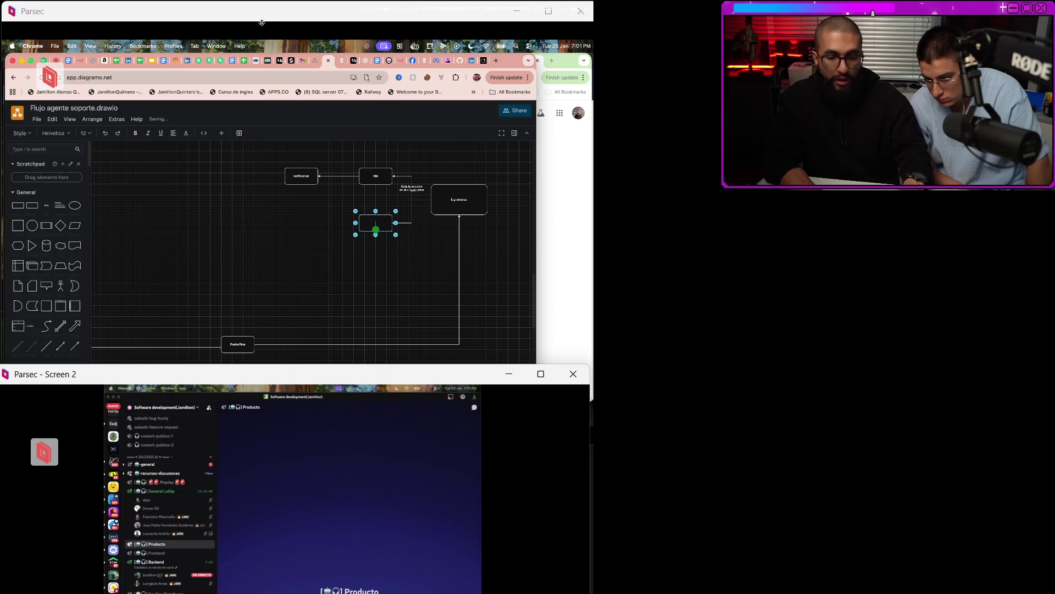
type("Red")
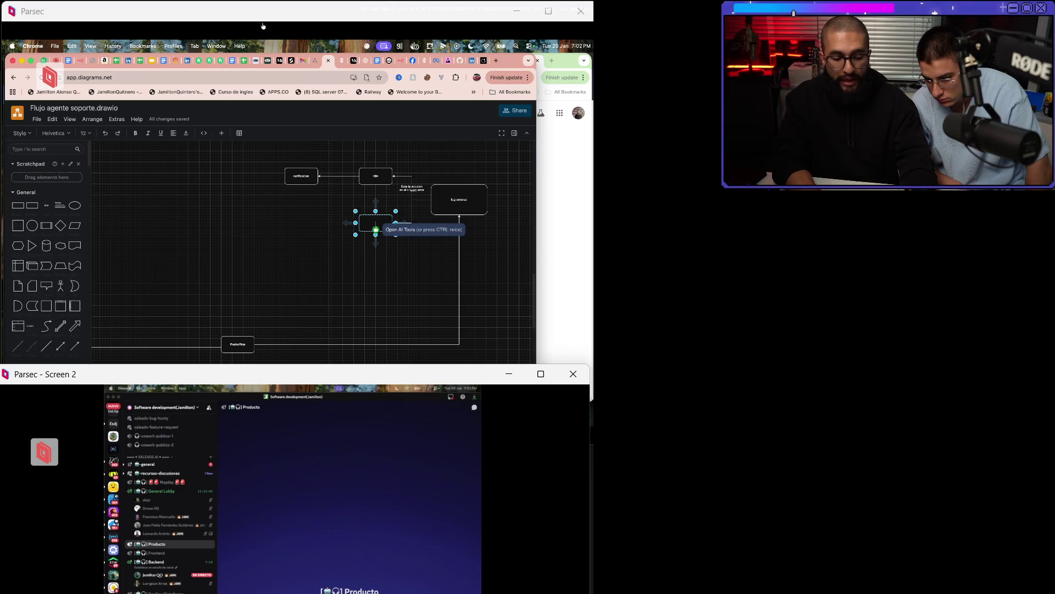
type("actar")
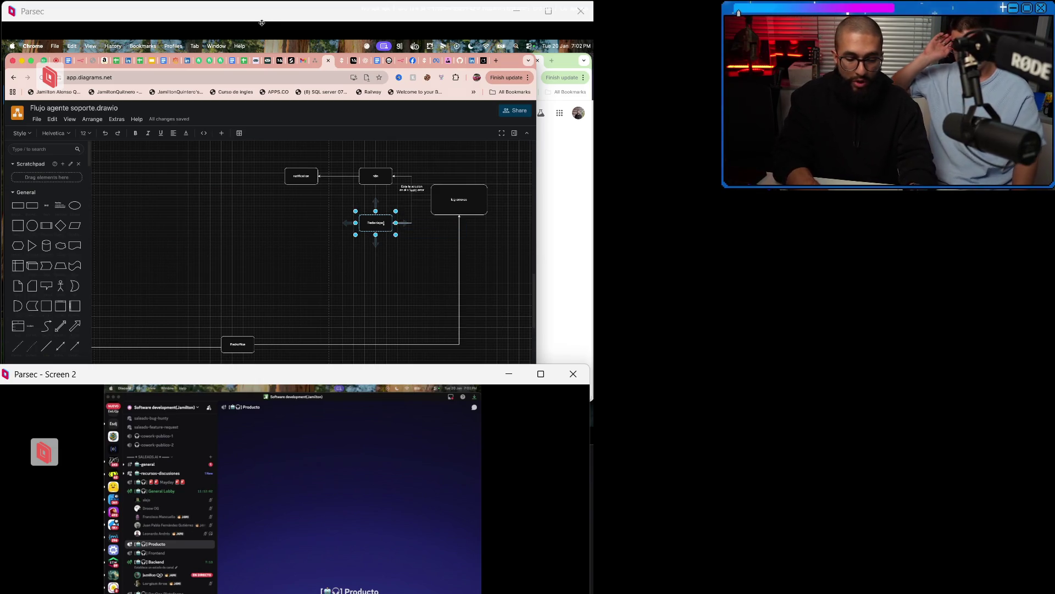
type(" un correo automa")
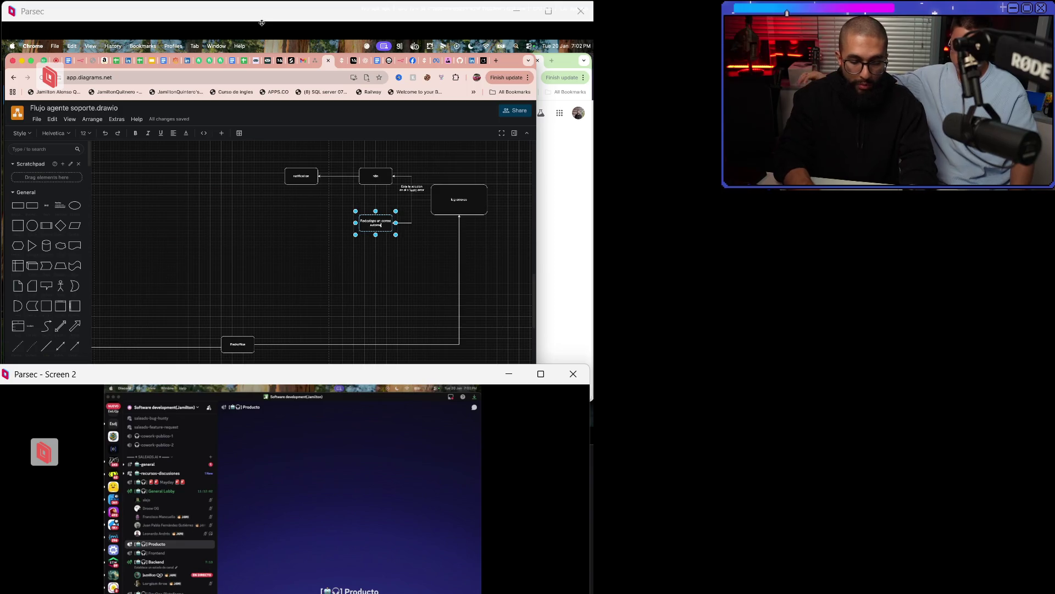
type("tico al equi")
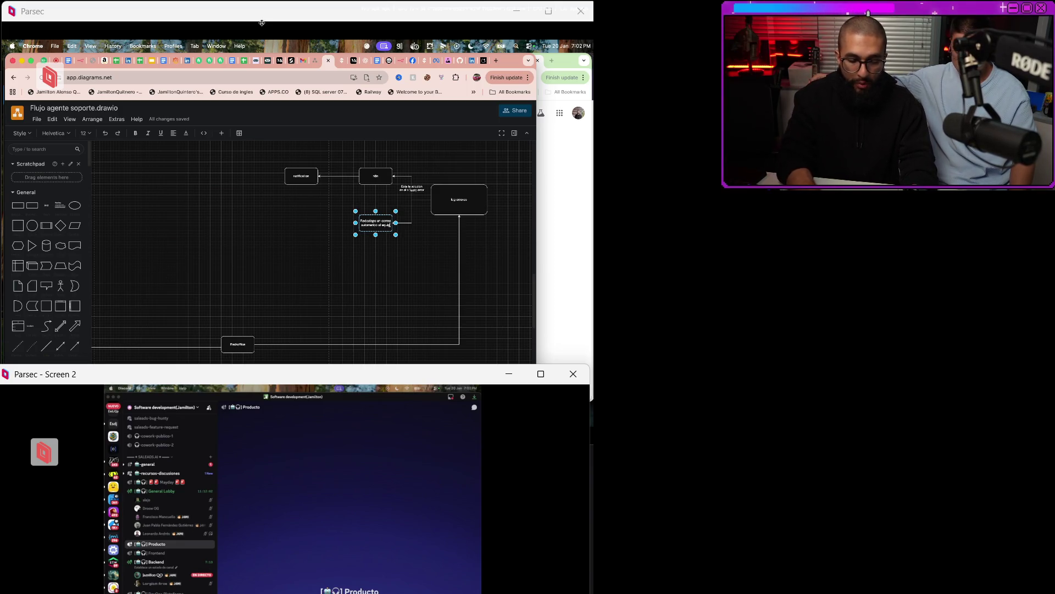
type("po de soporte")
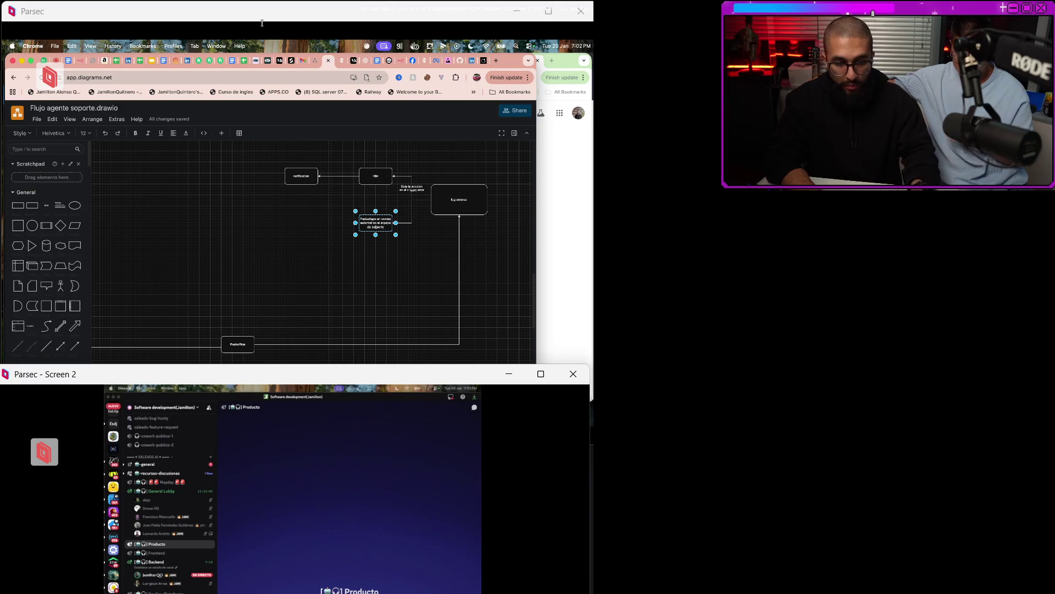
key("Escape")
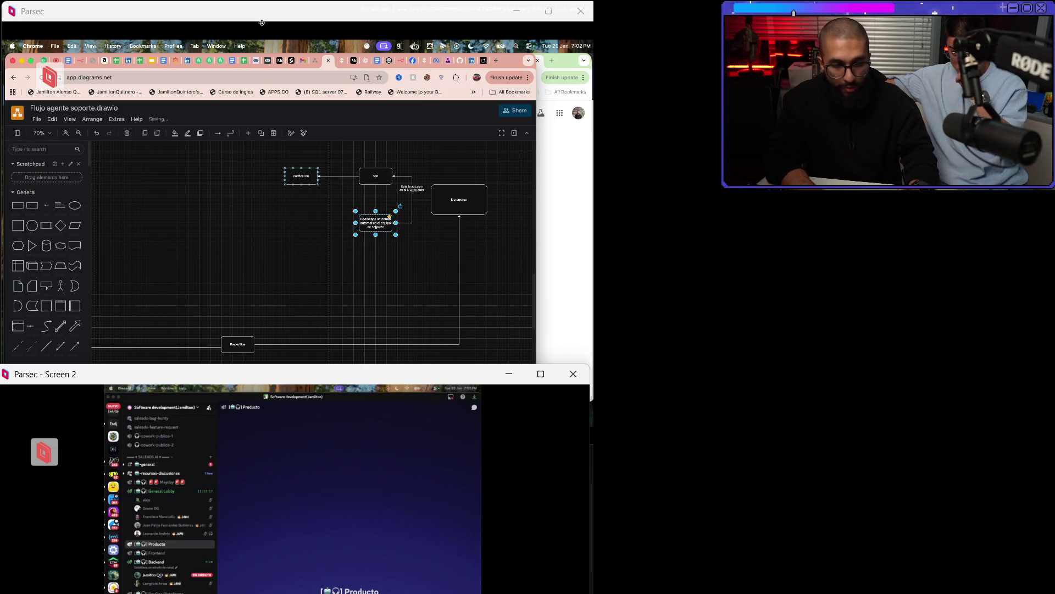
key("Tab")
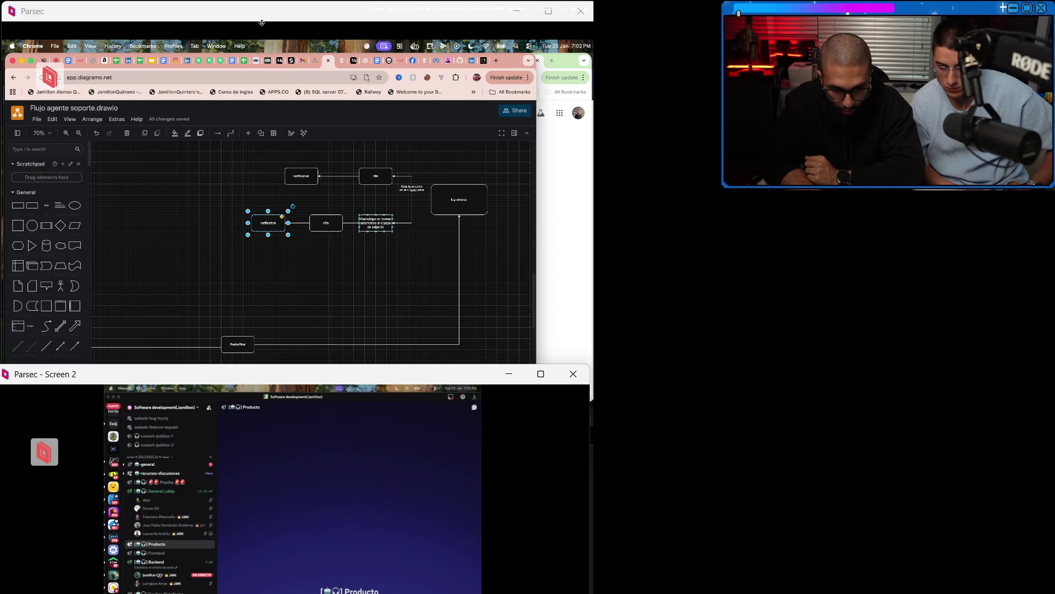
Select the lower n8n box and the lower notification box.
left_click(325, 223)
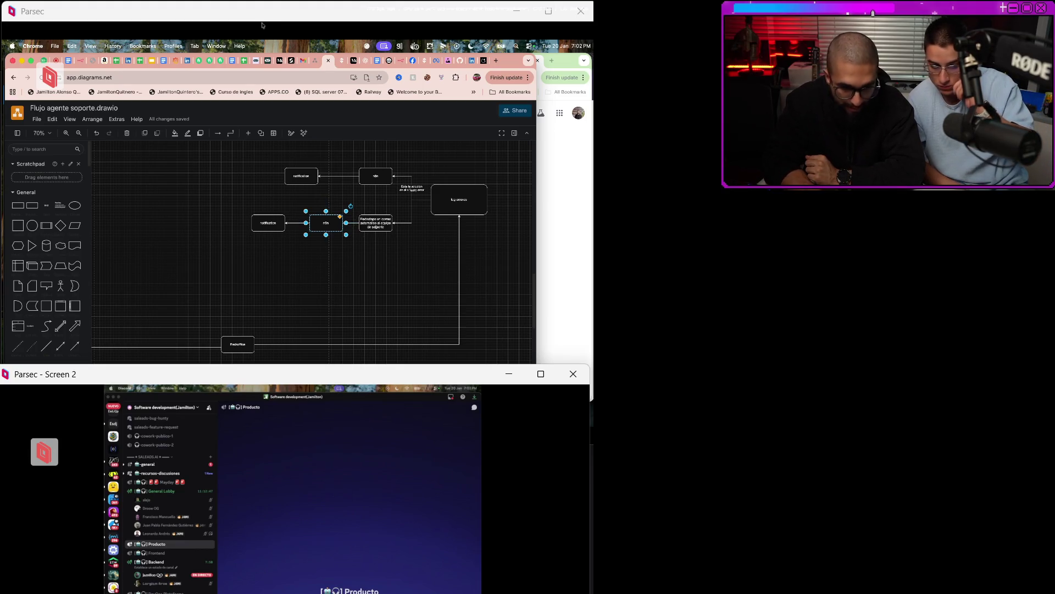
left_click(268, 223)
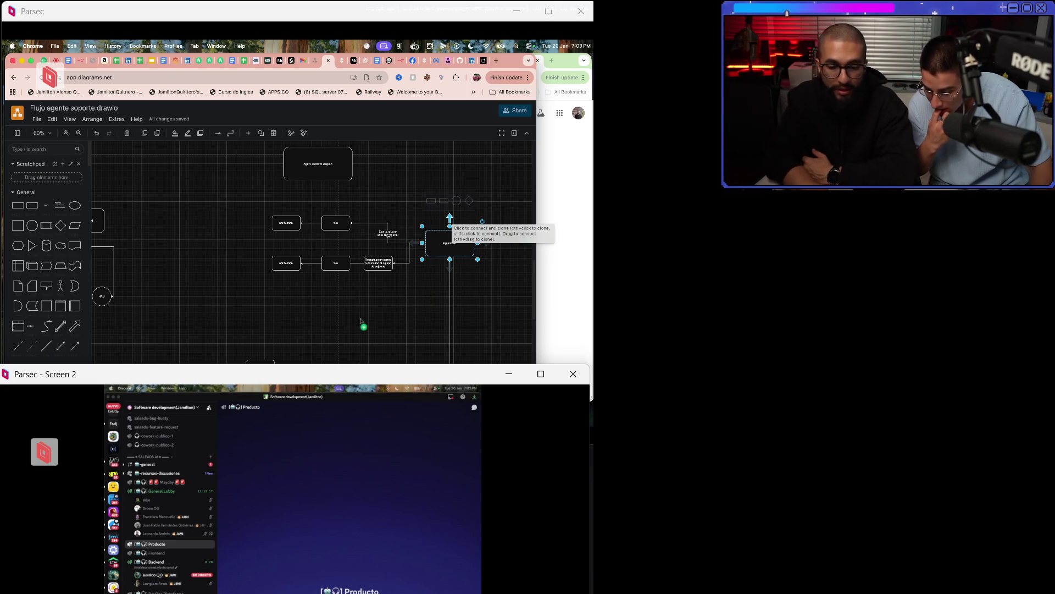
left_click(361, 321)
key("Tab")
key("Tab")
key("Escape")
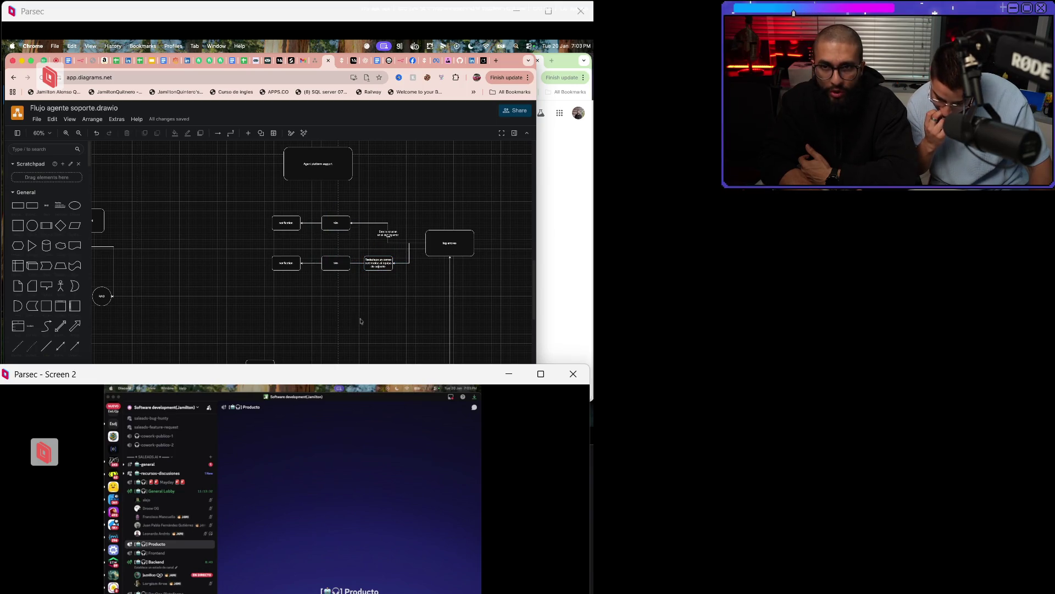
mouse_move(248, 209)
left_mouse_down()
mouse_move(369, 258)
mouse_move(406, 289)
left_mouse_up()
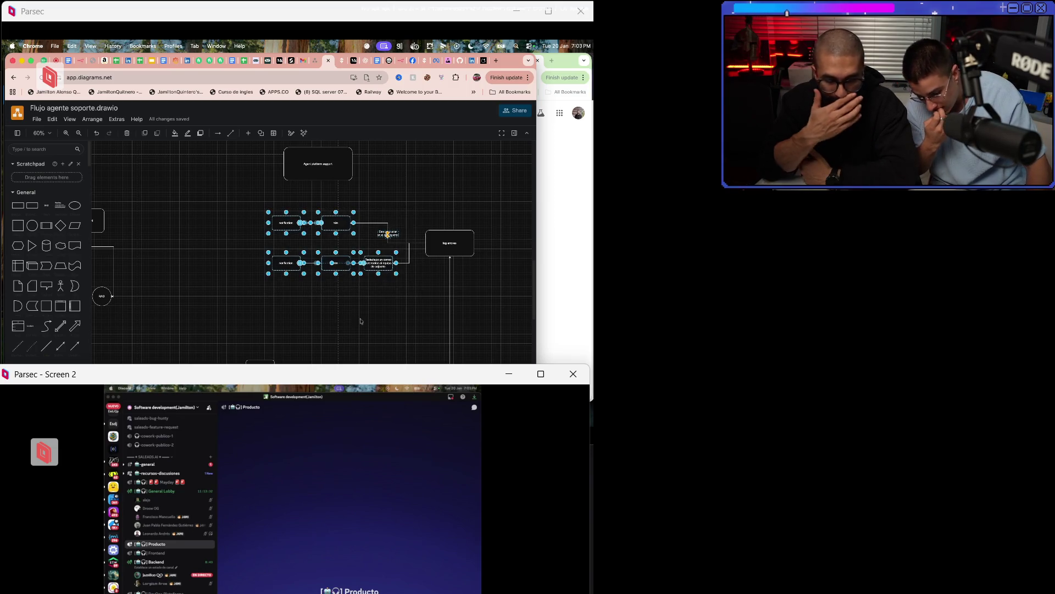
key("Tab")
key("Escape")
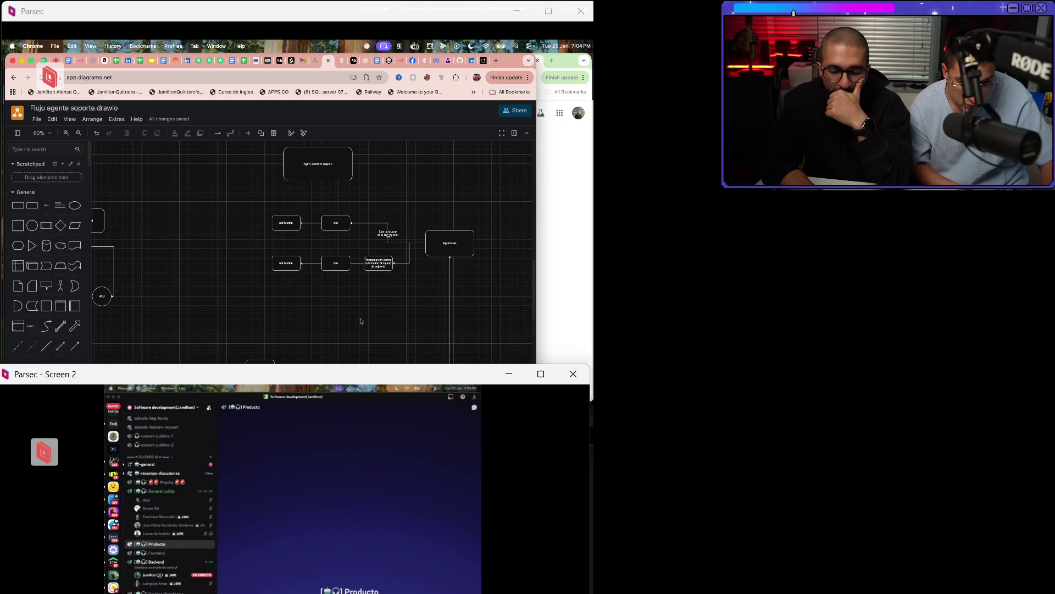
left_click(360, 318)
Pan until Agent platform support sits above the log errores branches, then select it.
scroll(360, 318, "left", 3)
scroll(360, 319, "right", 5)
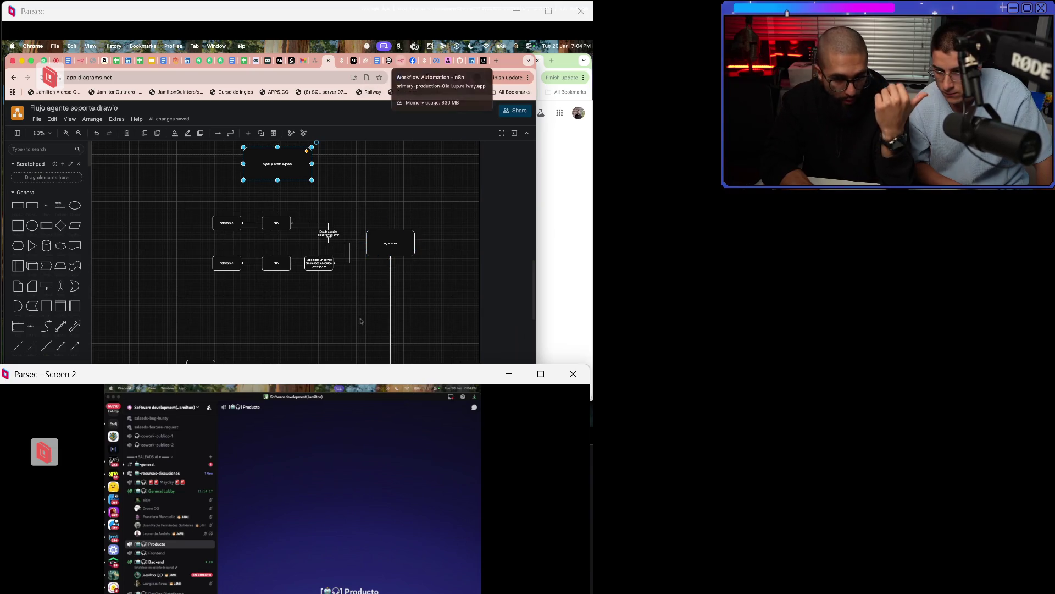
scroll(360, 321, "left", 2)
scroll(361, 321, "down", 3)
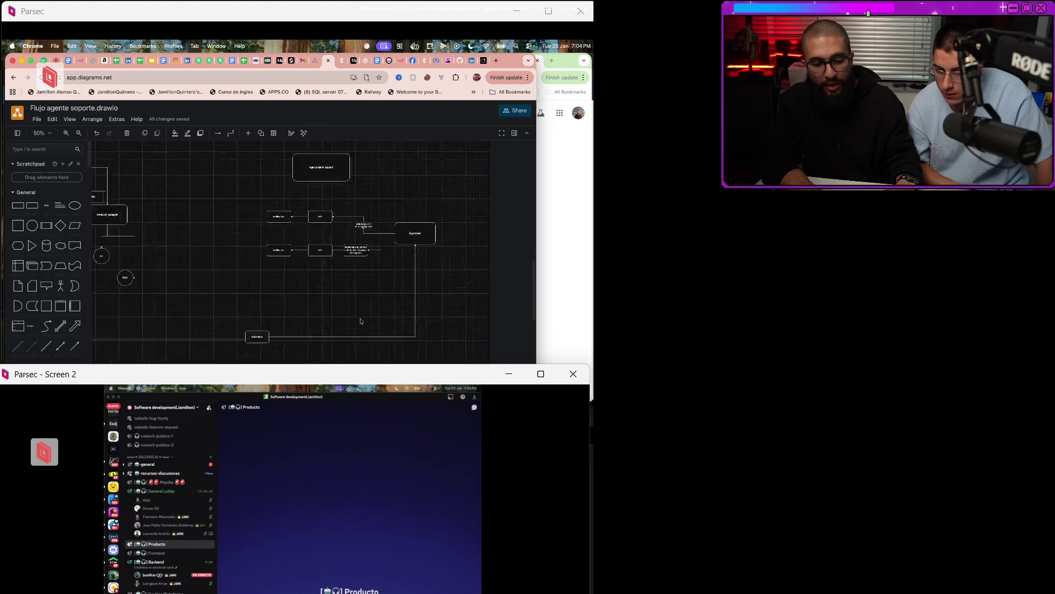
scroll(361, 321, "left", 3)
scroll(361, 321, "up", 1)
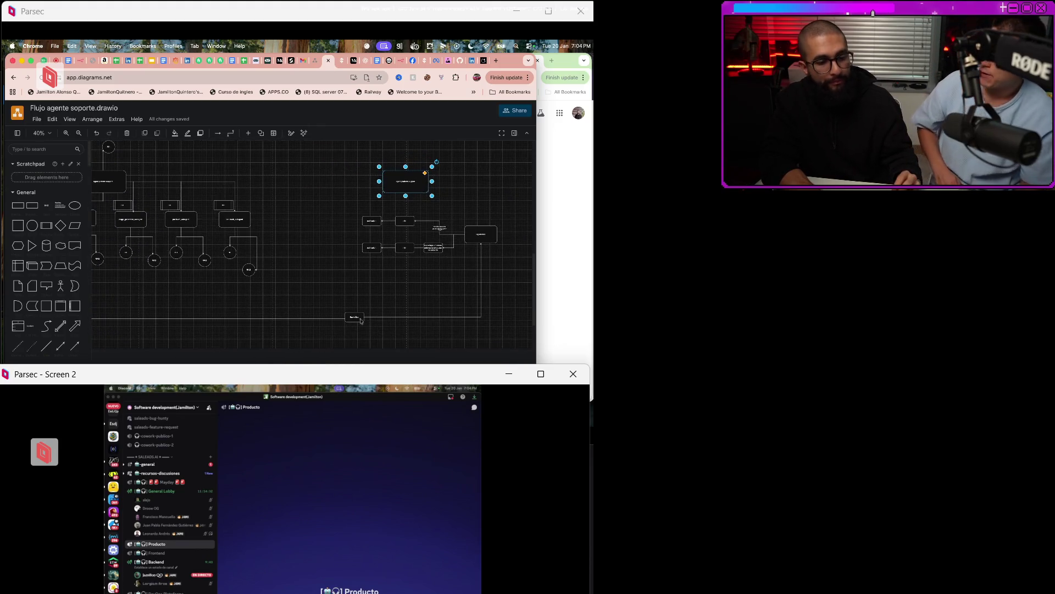
scroll(361, 321, "left", 3)
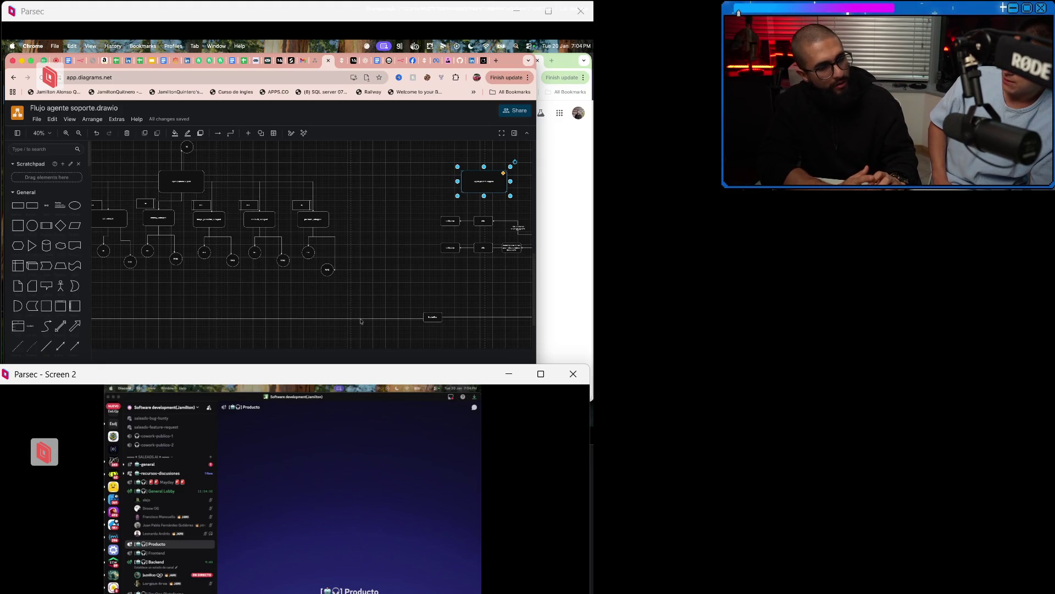
scroll(361, 321, "right", 5)
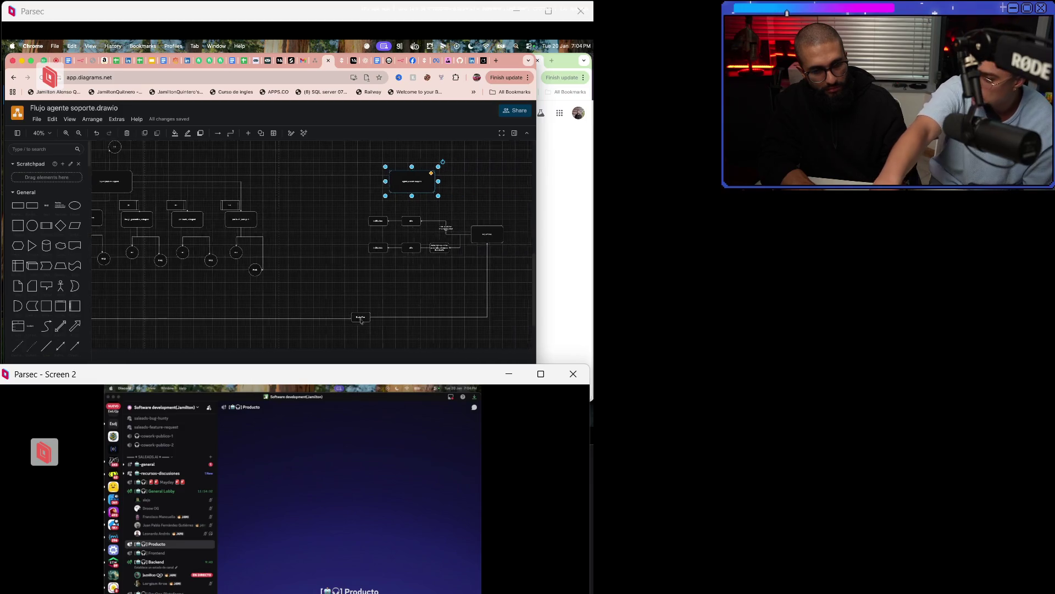
scroll(361, 321, "up", 5)
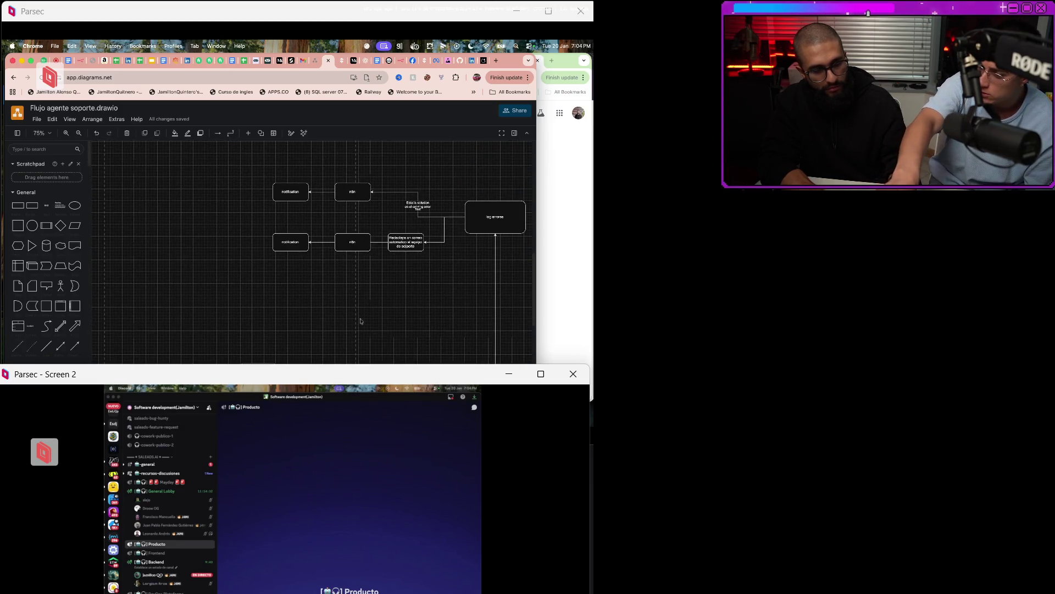
scroll(362, 321, "down", 2)
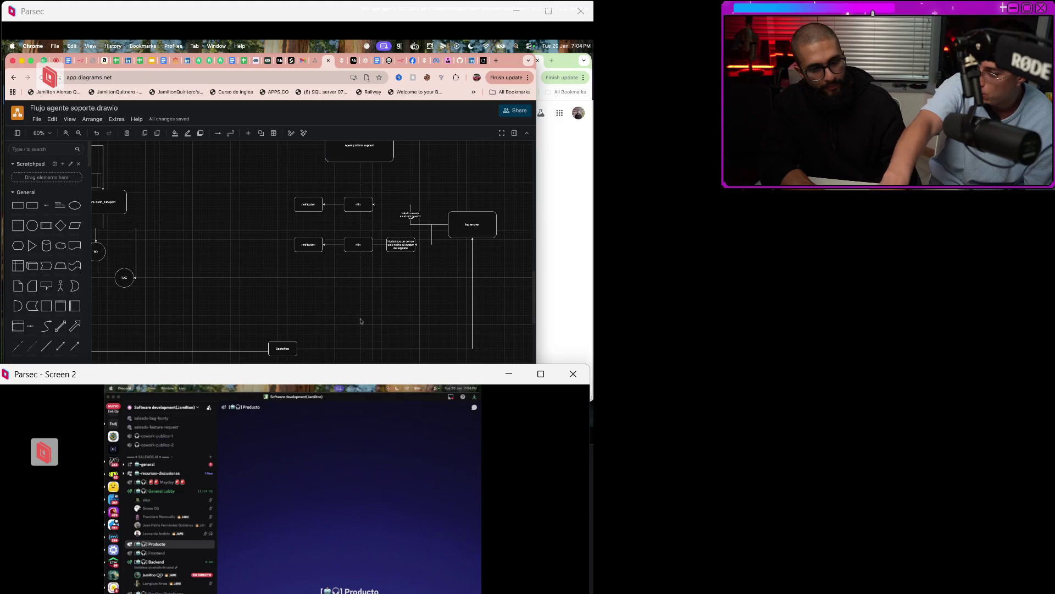
left_click(362, 321)
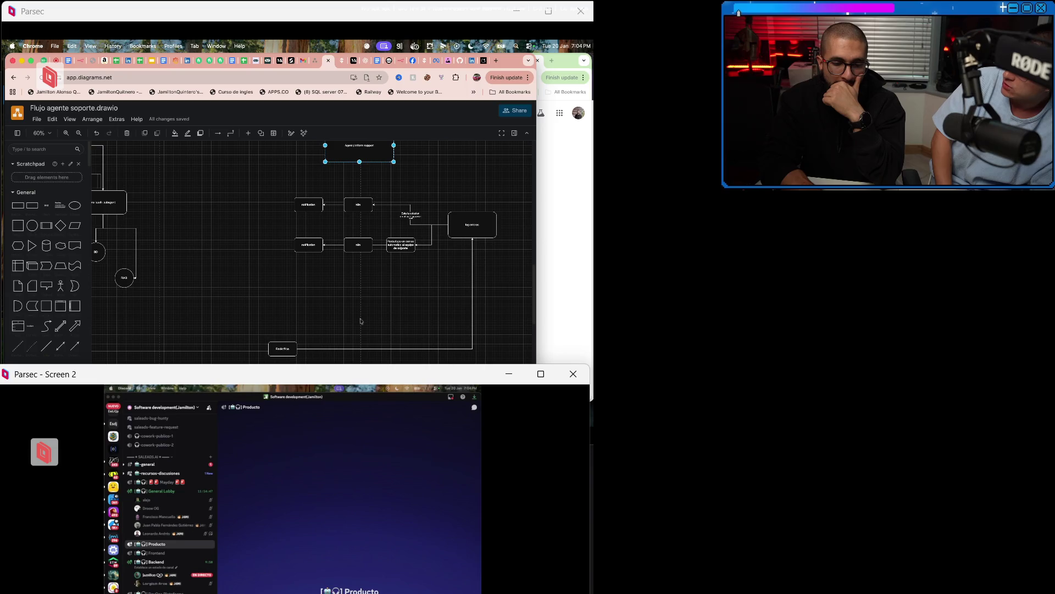
scroll(361, 321, "up", 2)
scroll(361, 321, "up", 4)
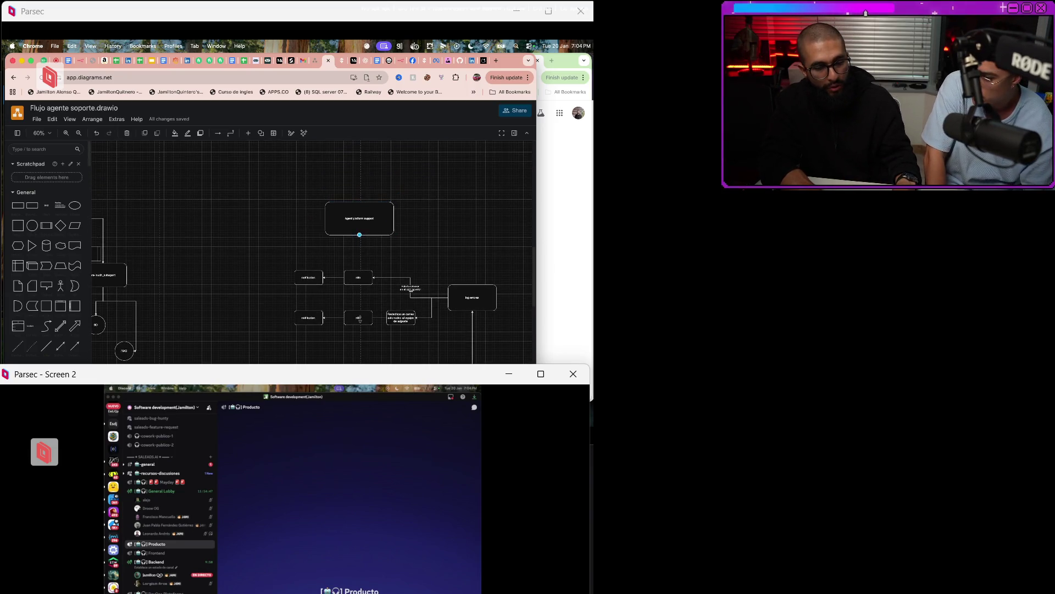
left_click(363, 222)
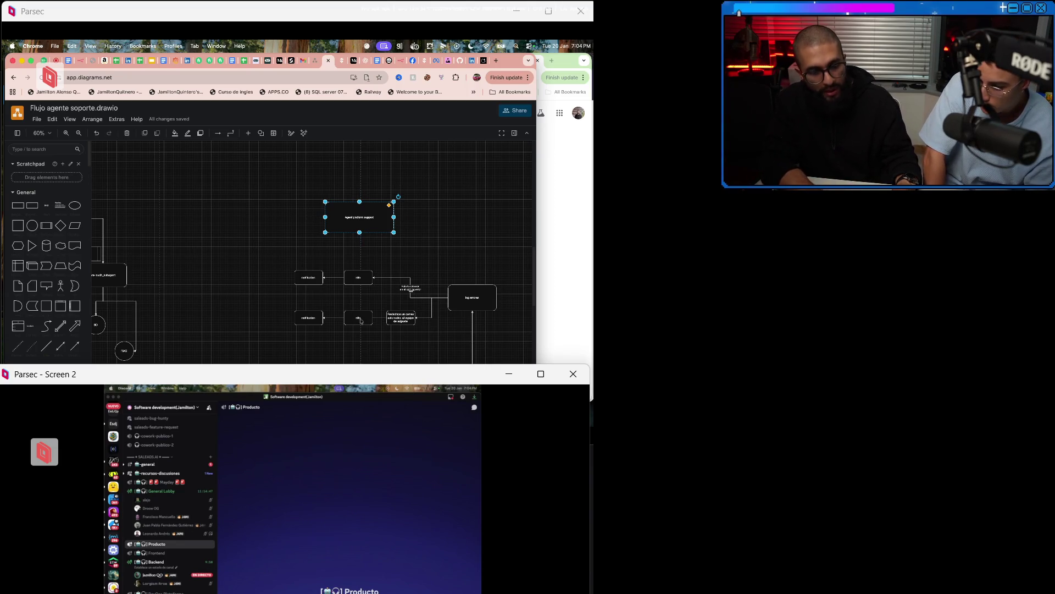
Nudge the Agent platform support box up, undo three edits, then switch to the n8n workflow.
key("Up")
key("Up")
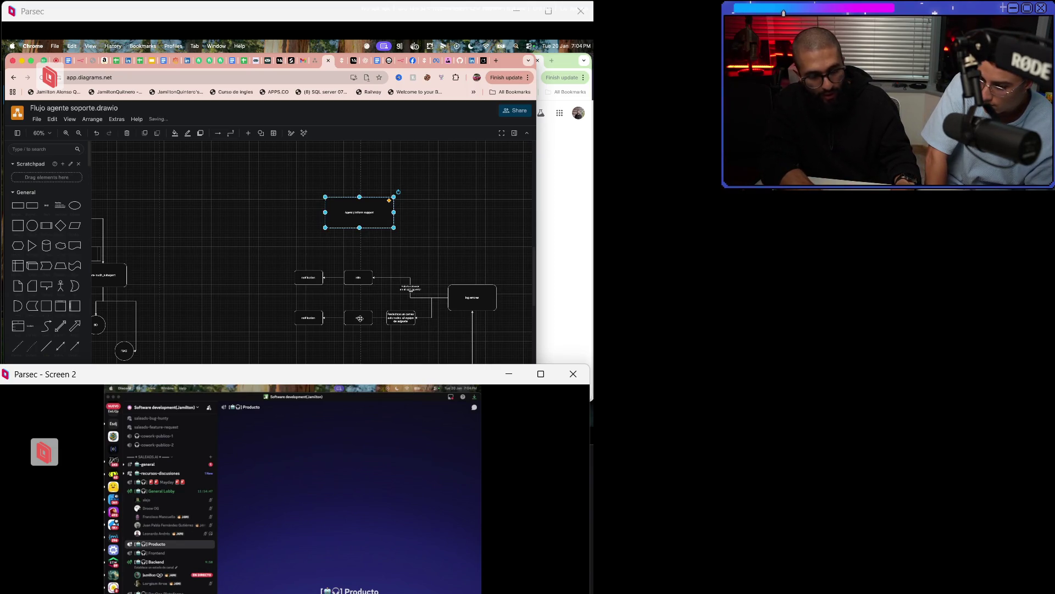
scroll(361, 321, "left", 10)
scroll(361, 321, "right", 10)
scroll(362, 321, "right", 10)
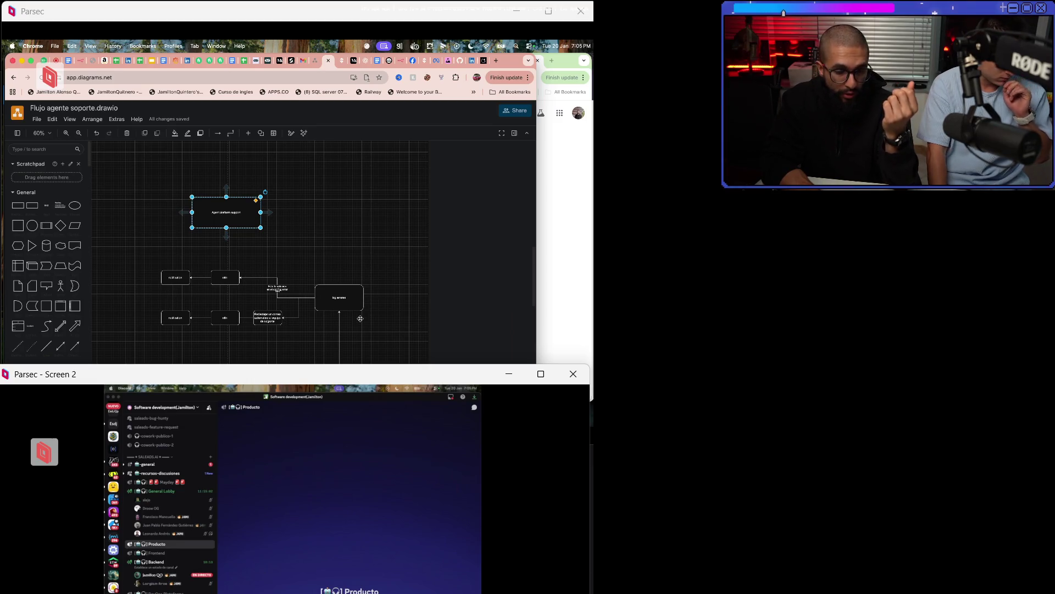
key("ctrl+z")
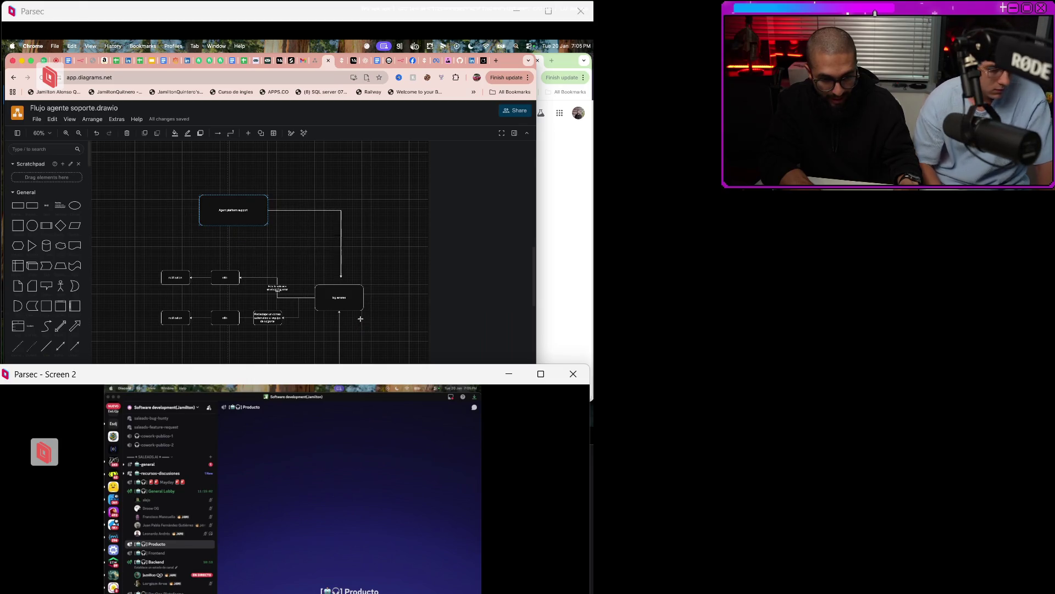
key("ctrl+z")
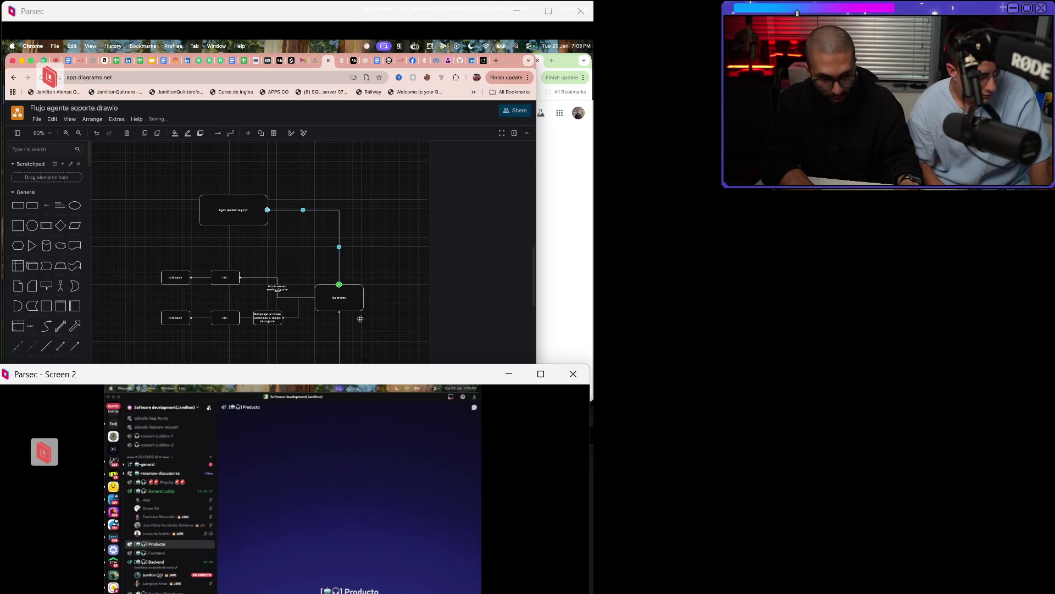
key("ctrl+z")
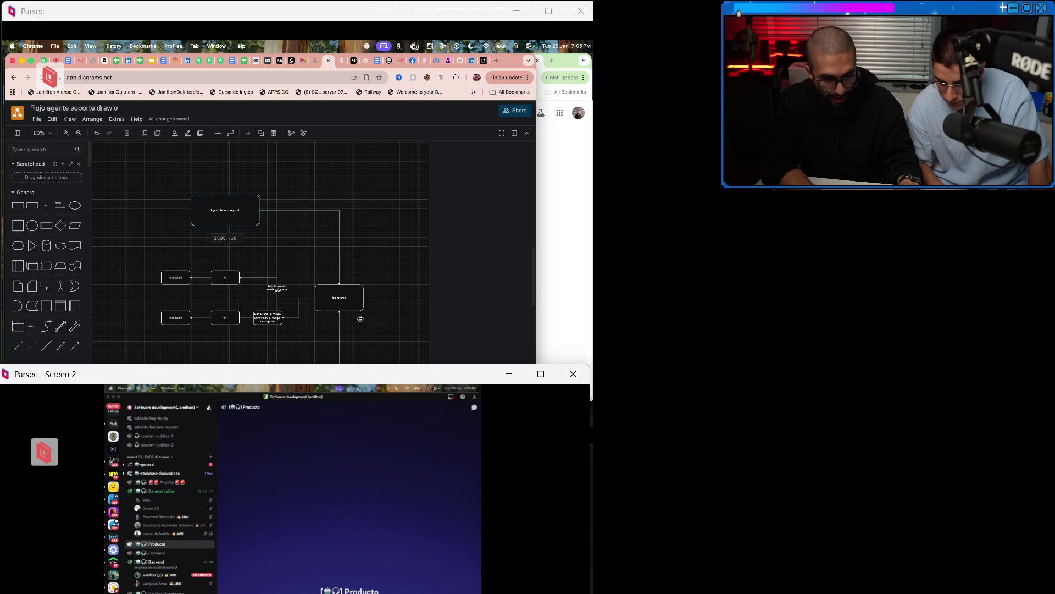
key("super+4")
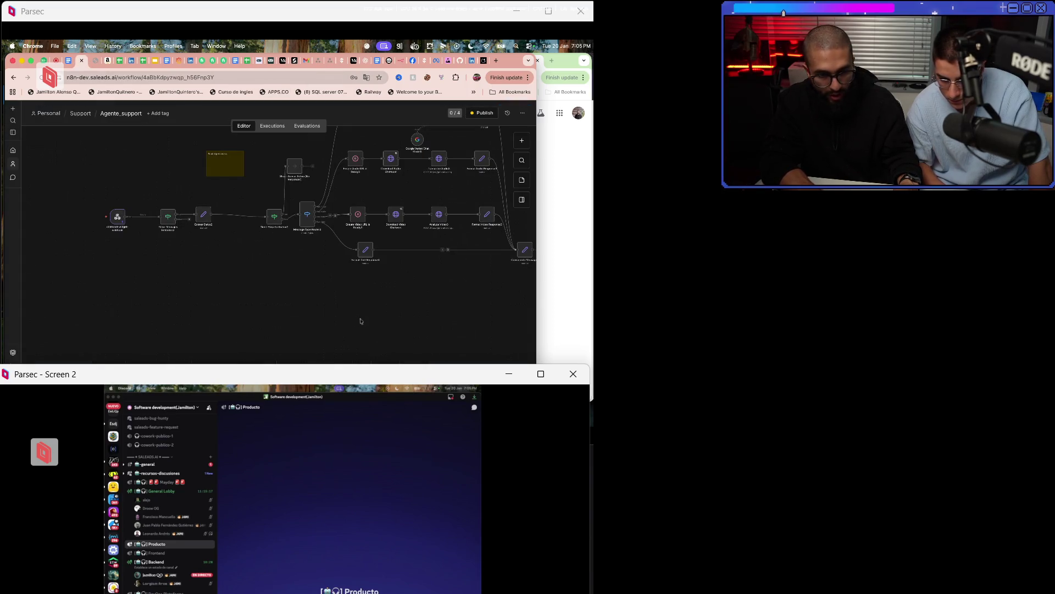
Scroll through the Agente_support workflow, then move to the Gamma site tab.
scroll(360, 321, "down", 10)
scroll(360, 321, "down", 5)
scroll(361, 321, "right", 3)
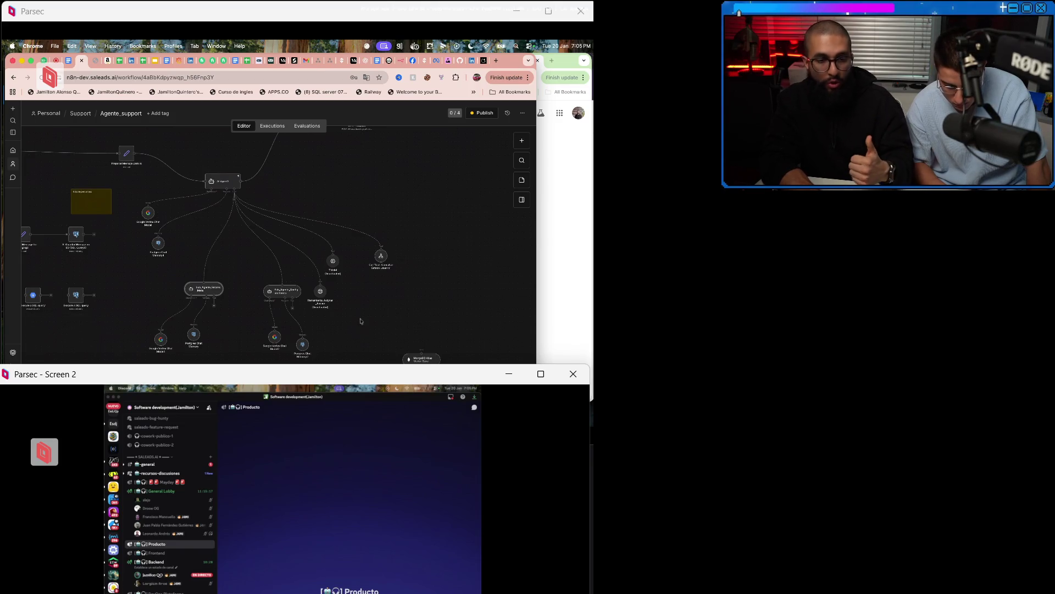
key("ctrl+Tab")
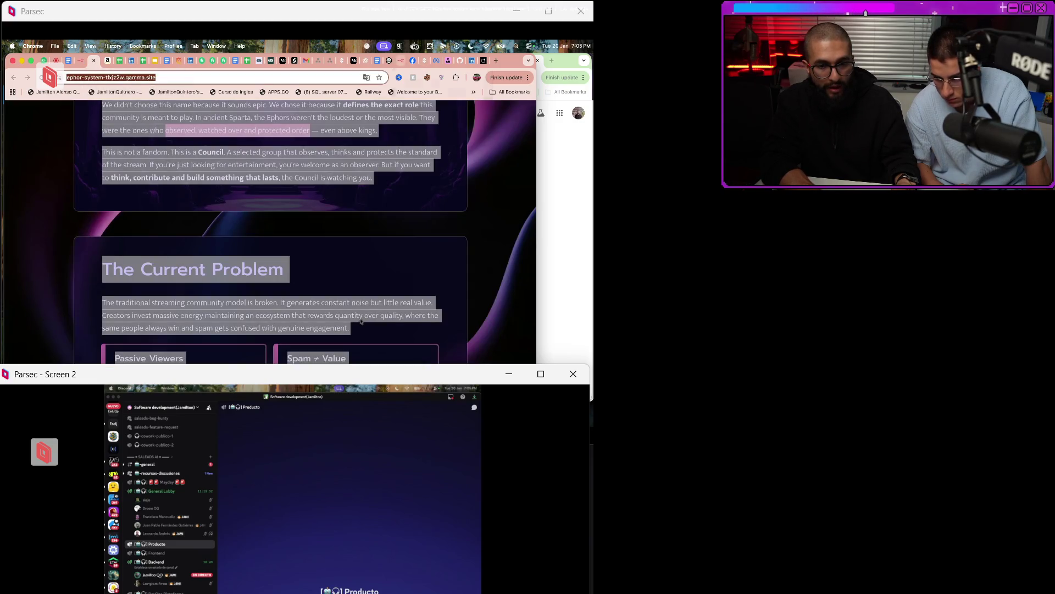
Switch browser tabs to head back toward the draw.io diagram.
key("ctrl+Tab")
key("ctrl+Tab")
key("ctrl+Tab")
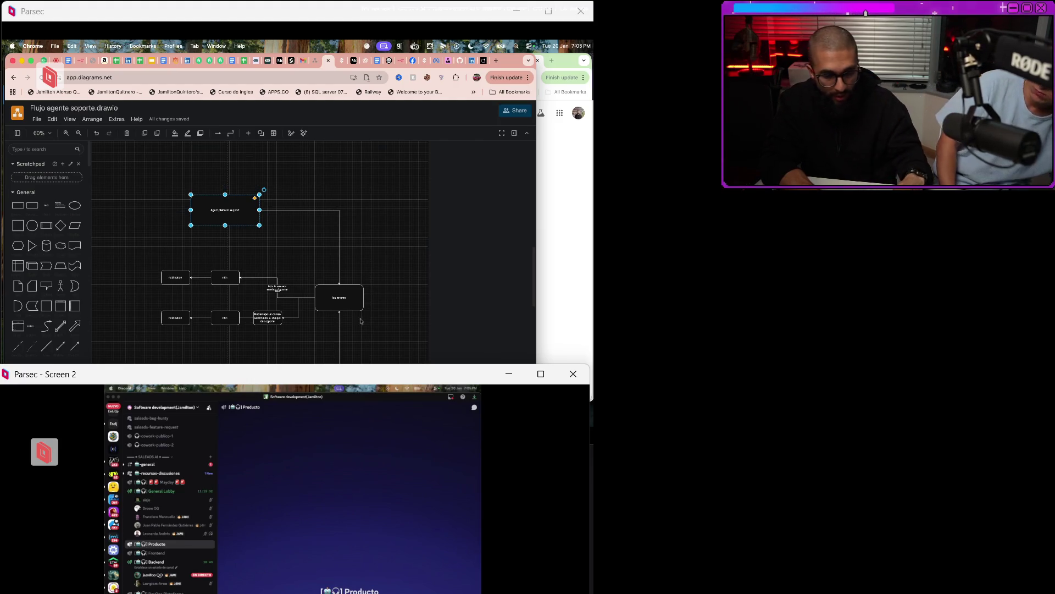
Inspect the log errores box, its incoming arrow and upper branch label, zooming to 170%.
left_click(360, 318)
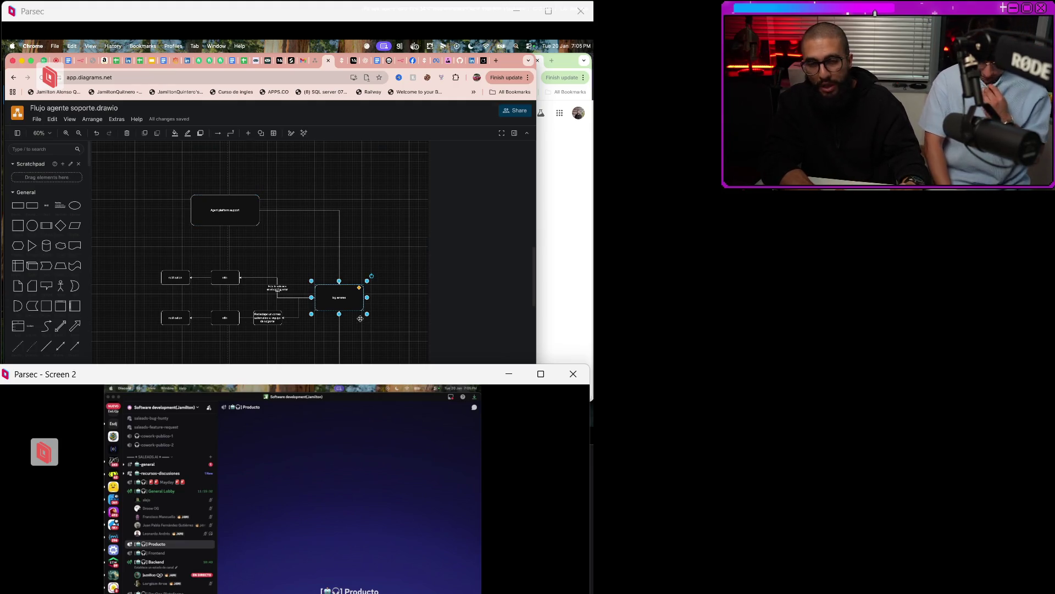
left_click(360, 321)
key("Tab")
left_click(360, 318)
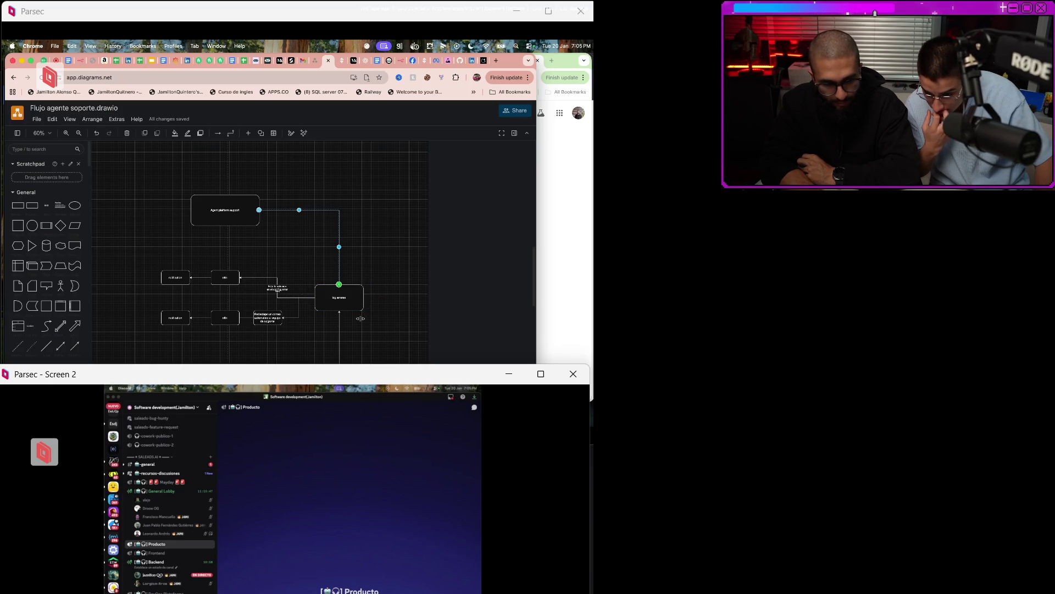
left_click(361, 321)
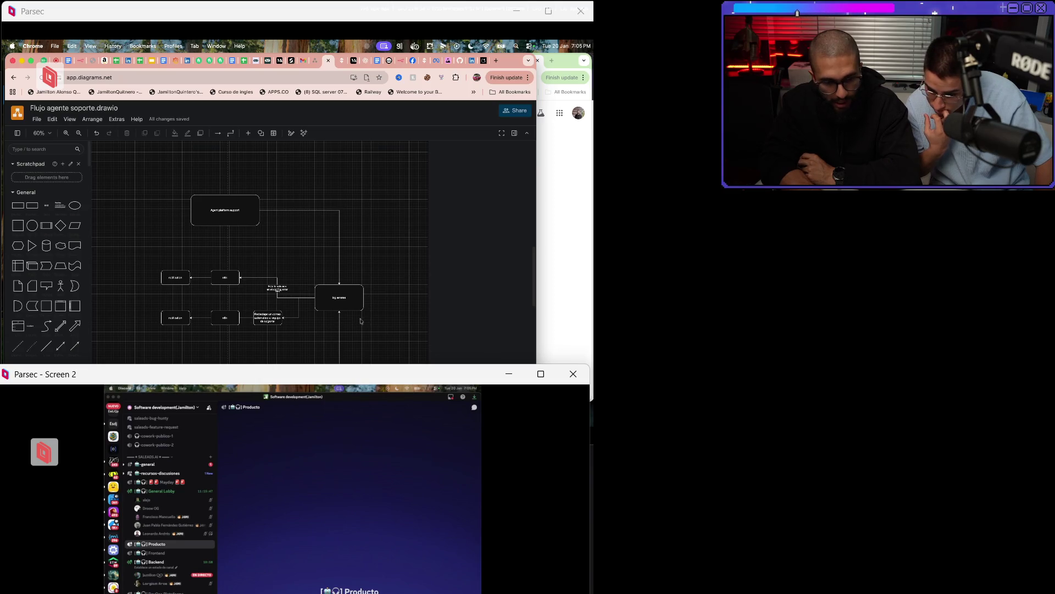
left_click(277, 288)
scroll(361, 321, "up", 5)
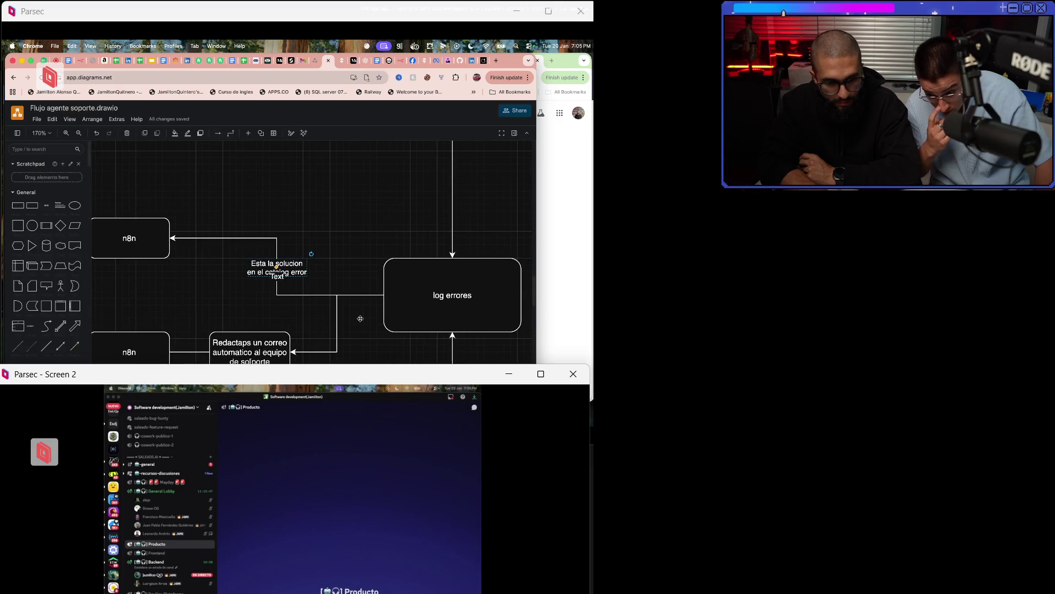
Deselect the branch label and zoom out to about 65%.
left_click(360, 319)
scroll(360, 320, "down", 4)
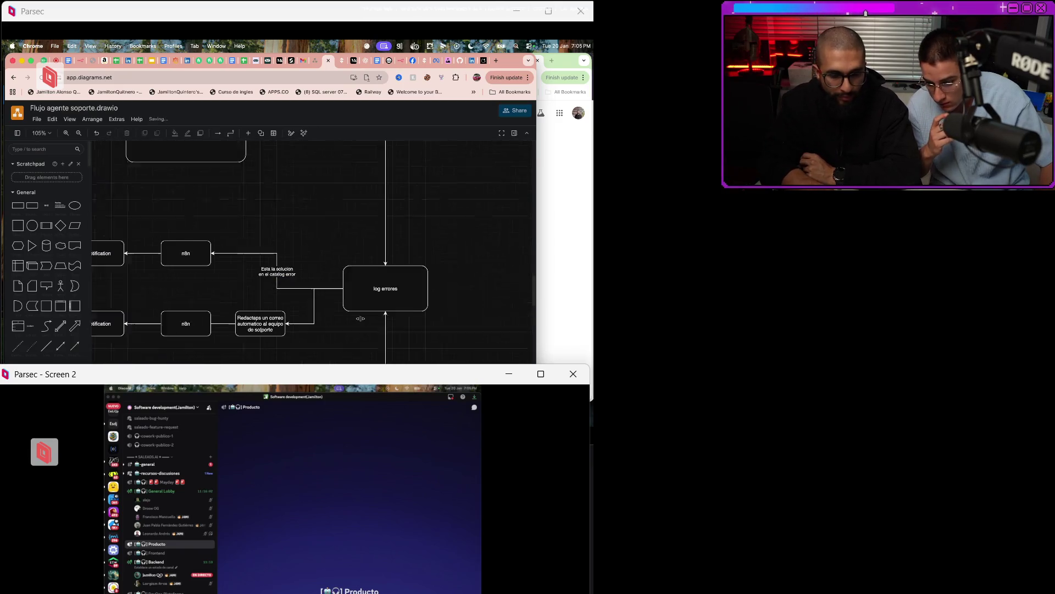
scroll(361, 321, "down", 2)
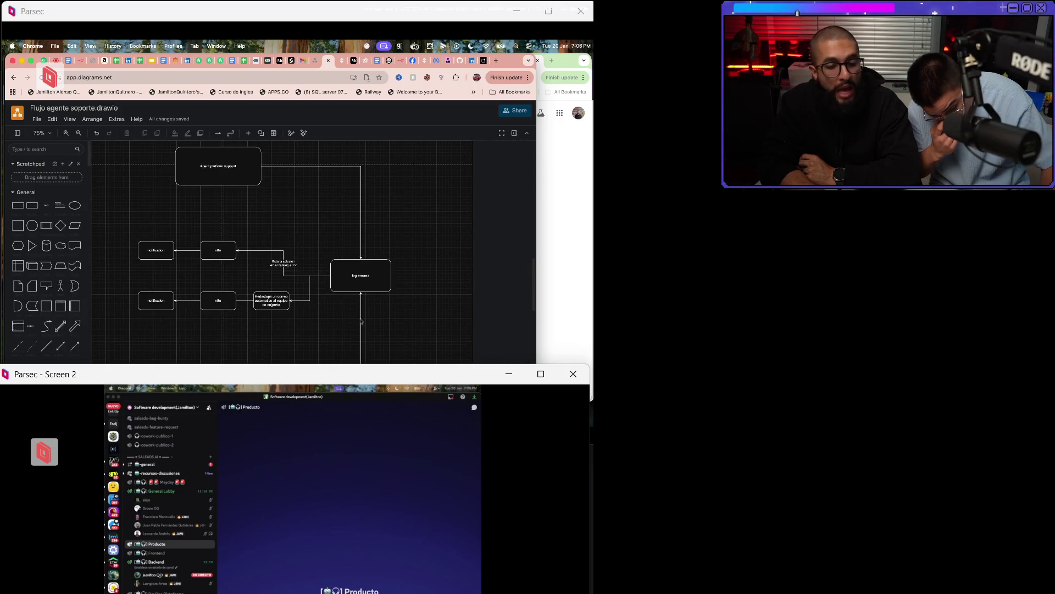
scroll(361, 321, "down", 1)
scroll(361, 321, "left", 3)
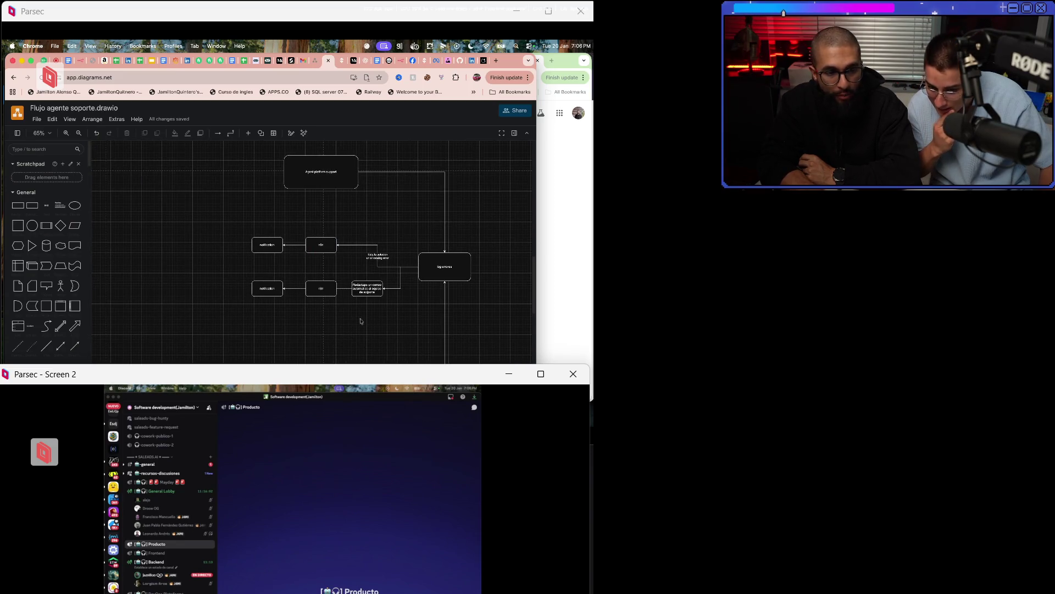
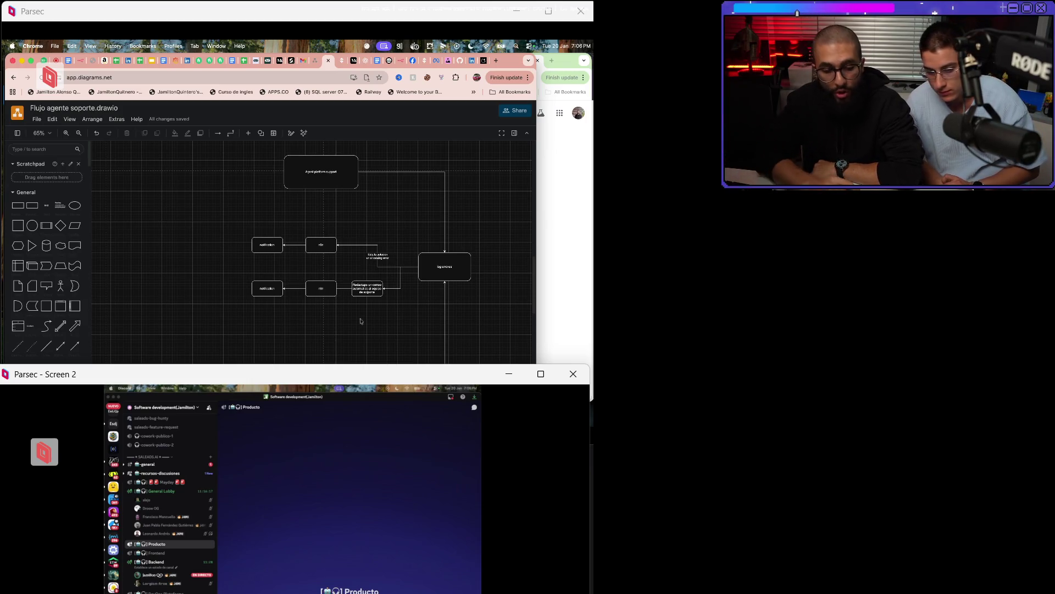
Select the Backoffice box, cycling the selection through the log errores box and back.
scroll(360, 320, "down", 10)
scroll(360, 319, "up", 10)
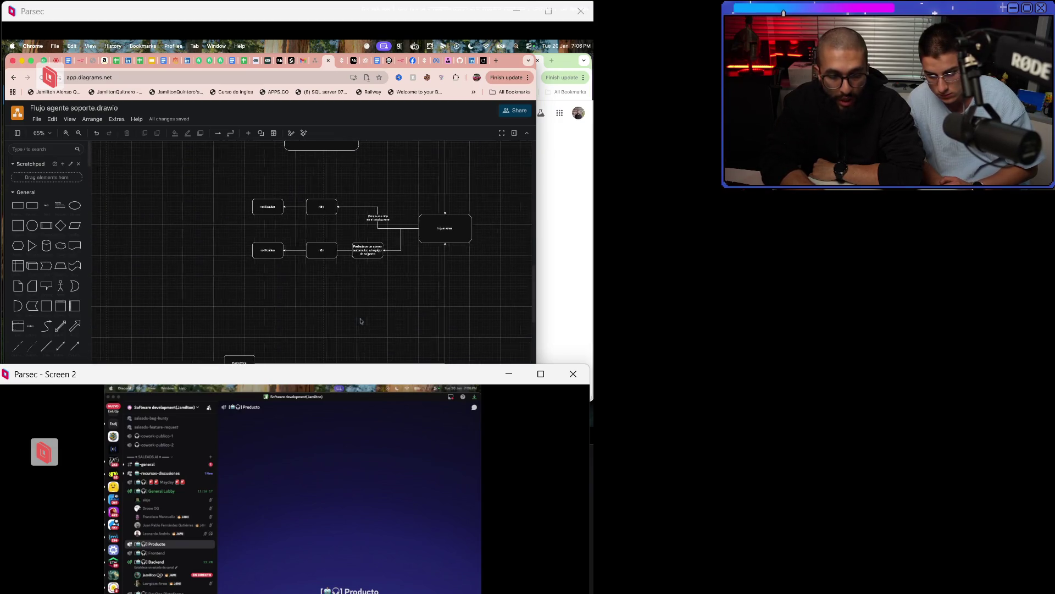
scroll(360, 321, "up", 2)
scroll(361, 321, "down", 5)
scroll(360, 320, "left", 2)
left_click(360, 319)
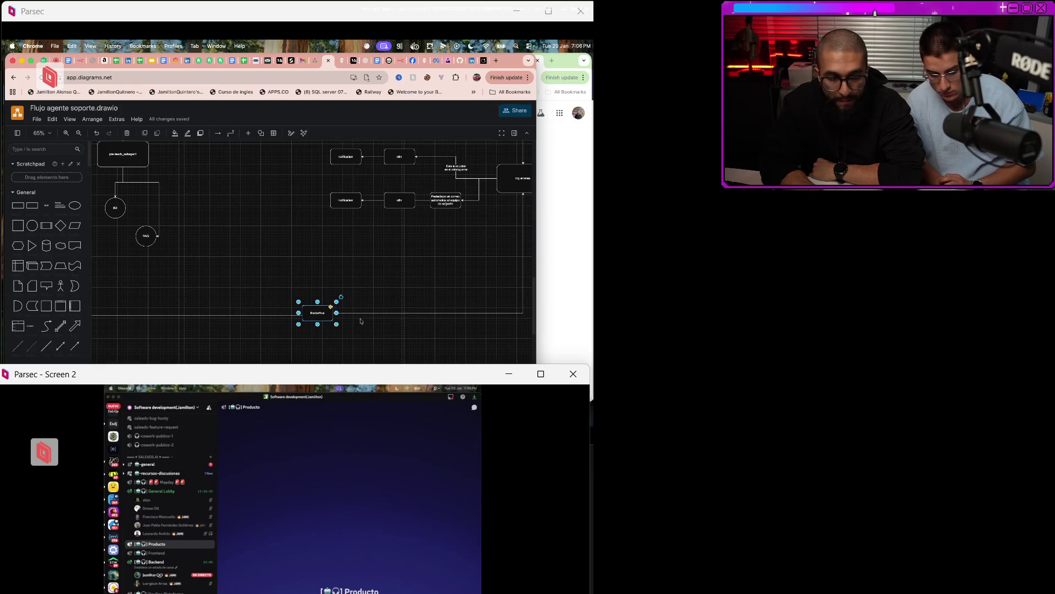
scroll(361, 321, "up", 5)
scroll(361, 320, "right", 2)
scroll(361, 321, "down", 2)
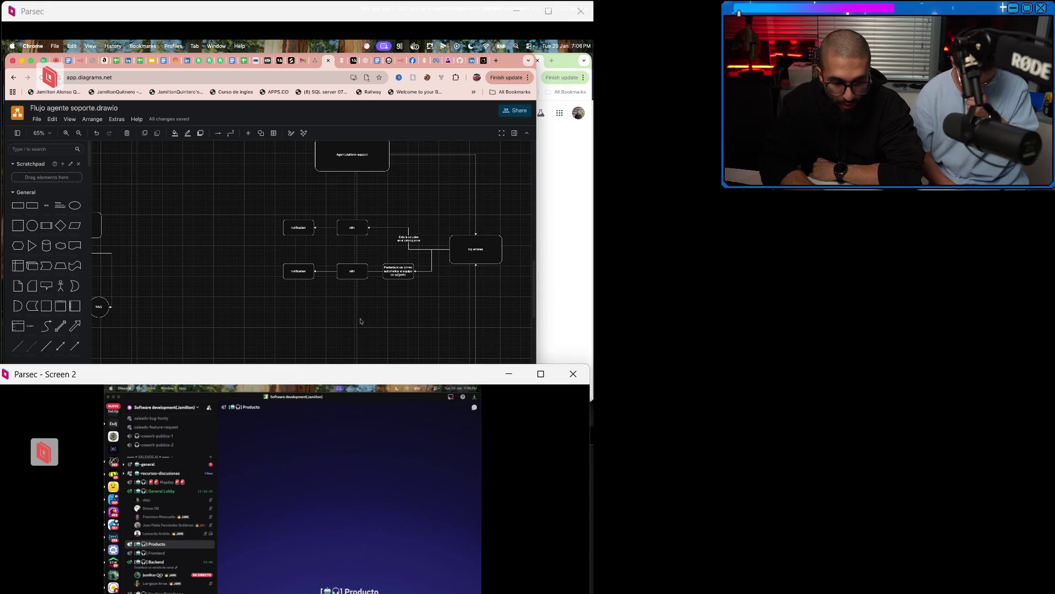
scroll(361, 321, "down", 5)
scroll(361, 321, "left", 2)
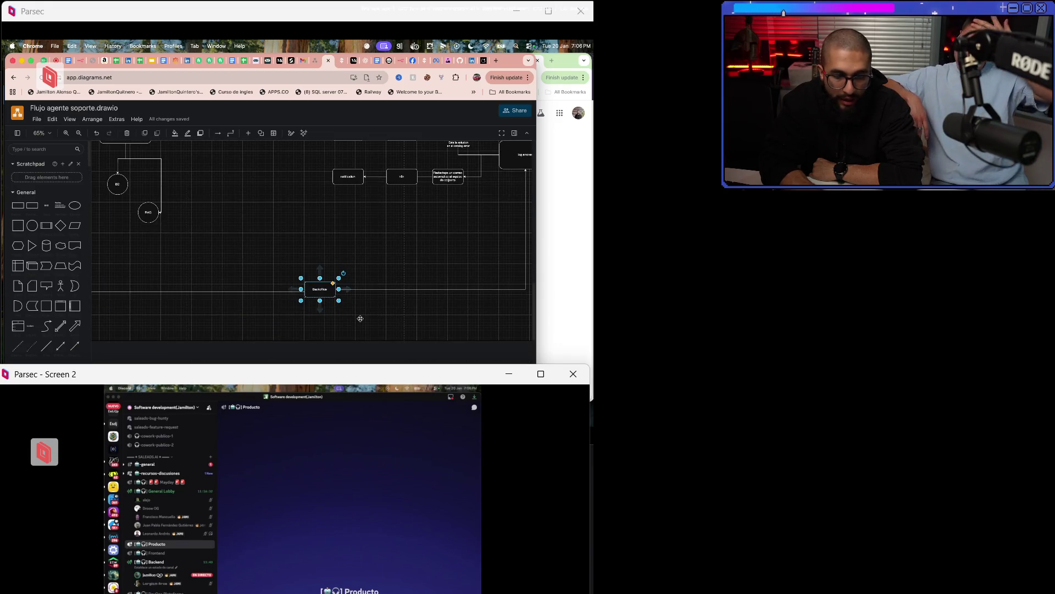
left_click(362, 321)
scroll(361, 320, "up", 3)
scroll(360, 320, "right", 4)
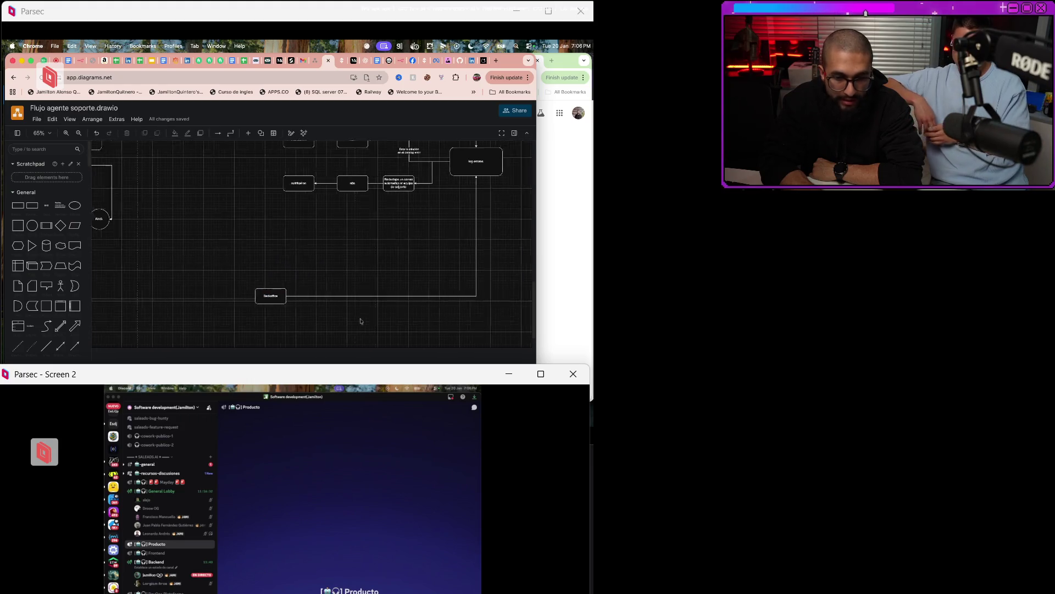
key("Tab")
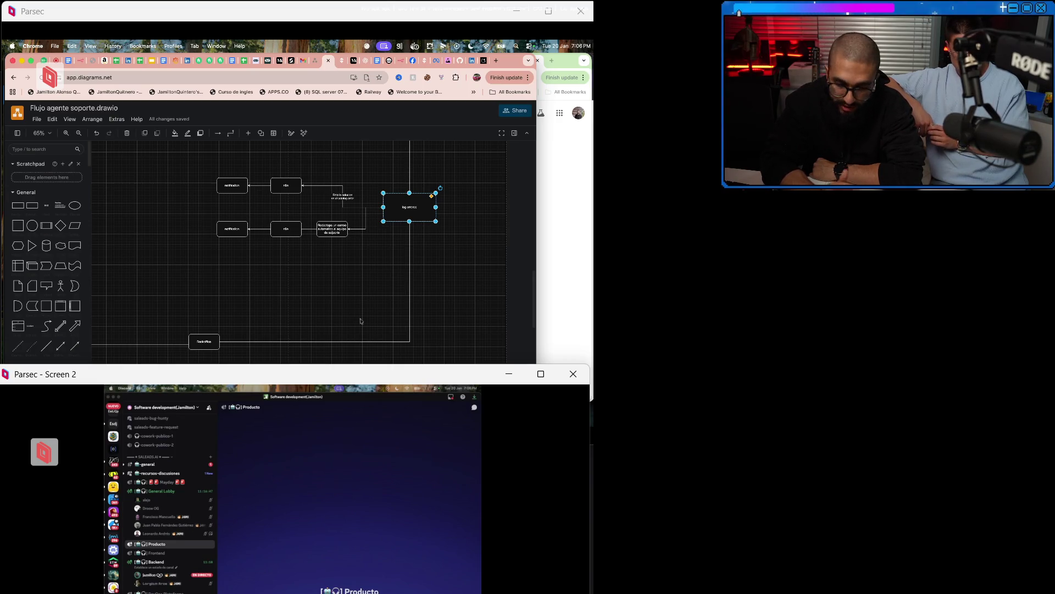
key("Tab")
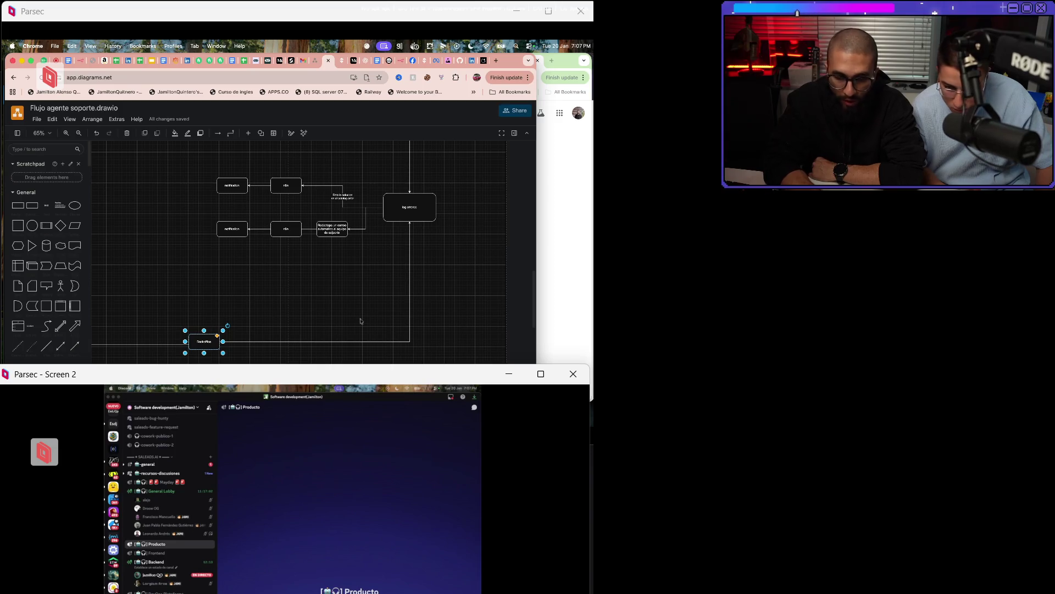
left_click(361, 321)
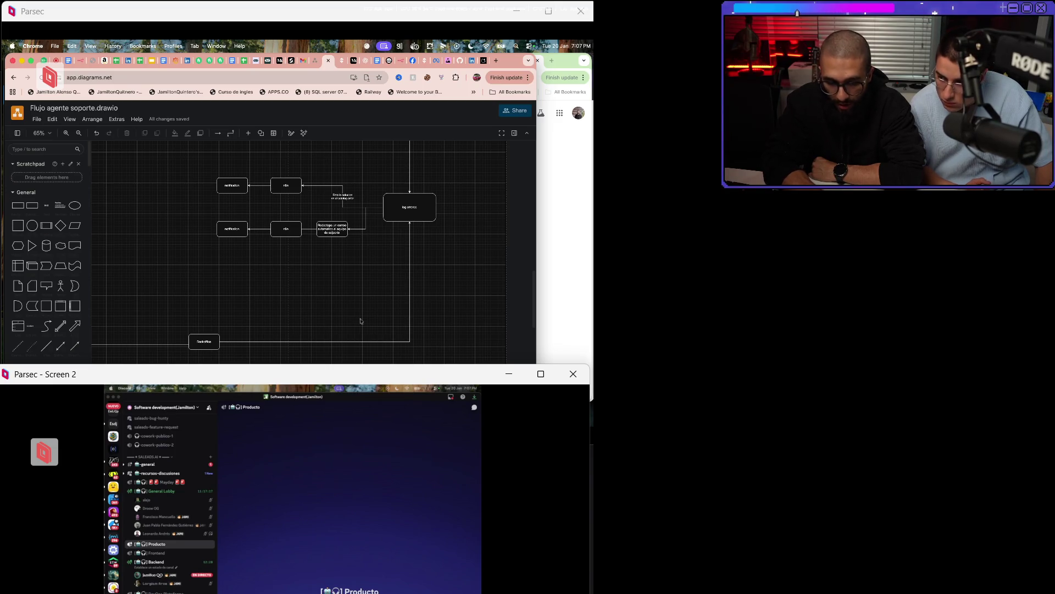
Select Backoffice then the small BD box, briefly checking the SaleADS browser tab.
scroll(361, 321, "left", 10)
scroll(361, 321, "right", 10)
scroll(361, 321, "left", 10)
scroll(361, 321, "down", 10)
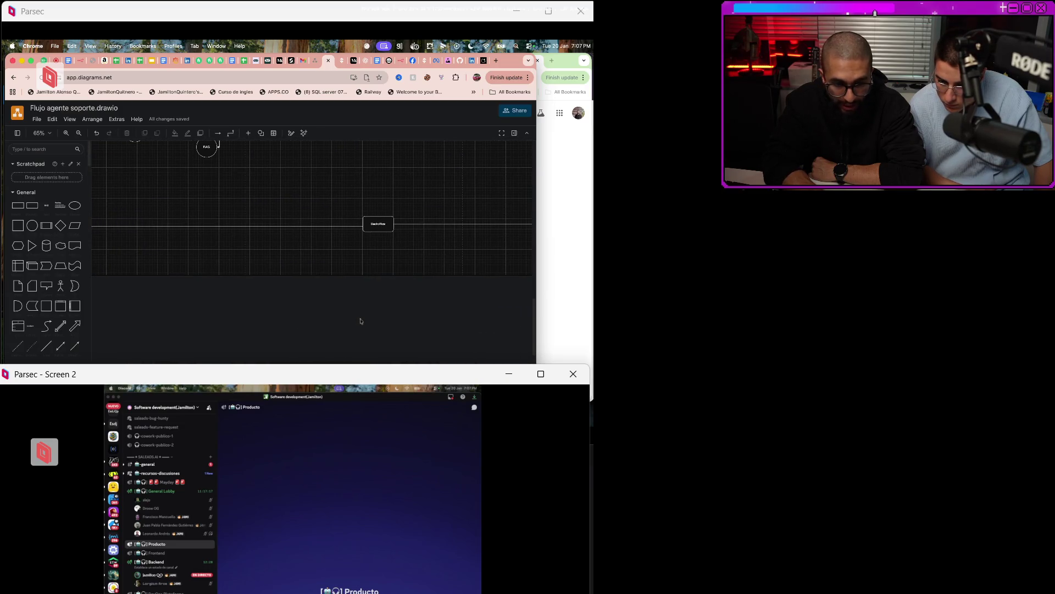
key("Tab")
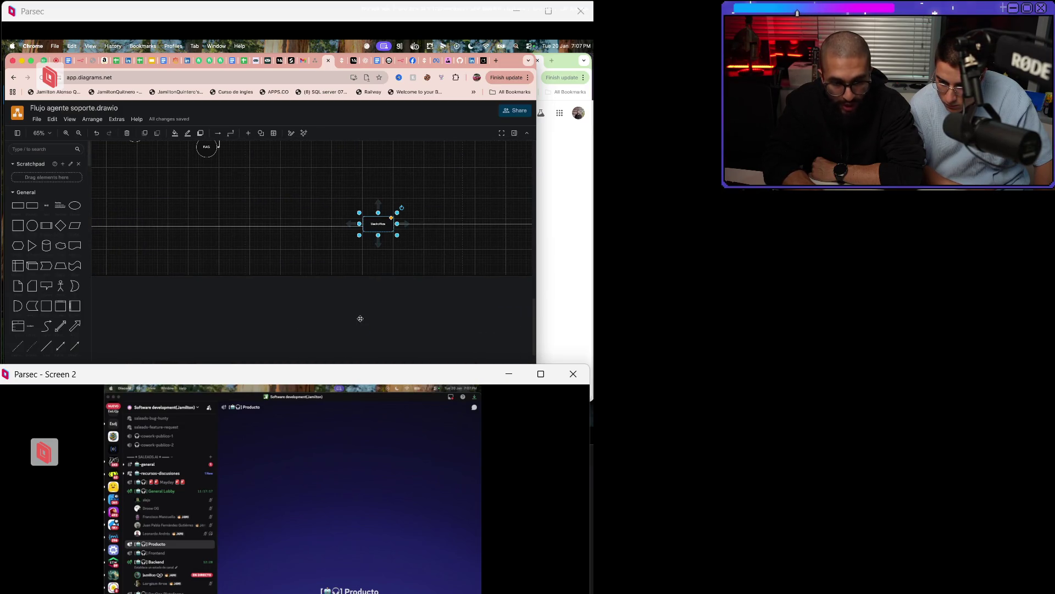
scroll(360, 321, "up", 10)
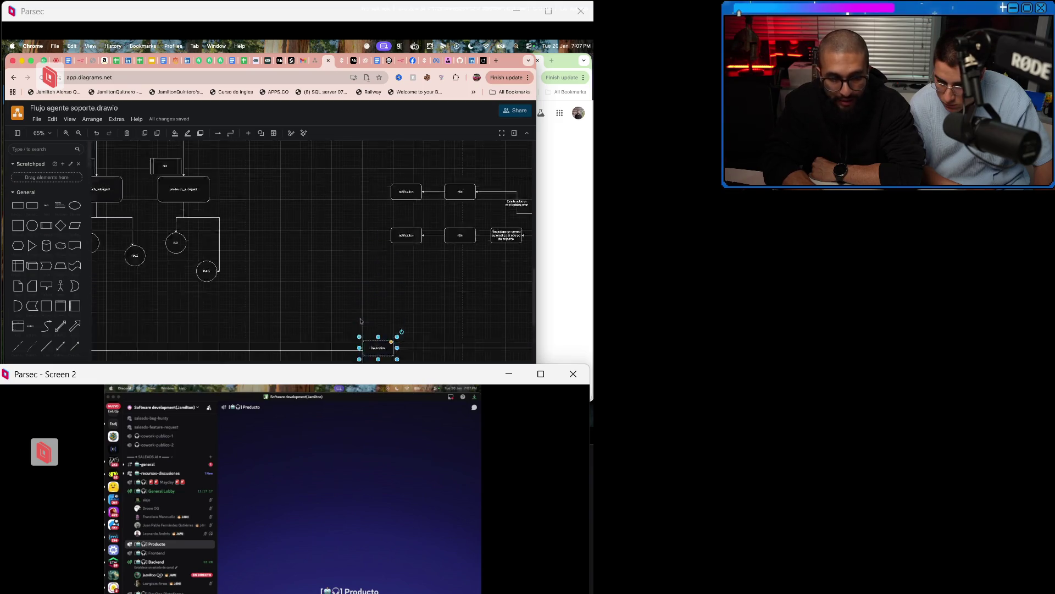
scroll(360, 319, "left", 1)
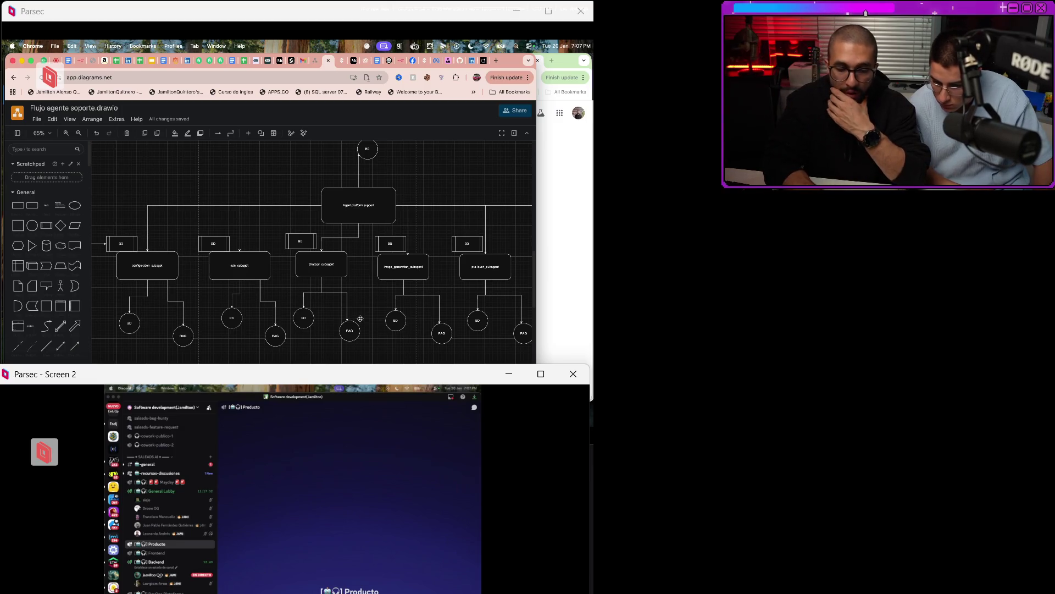
scroll(361, 319, "left", 3)
key("Tab")
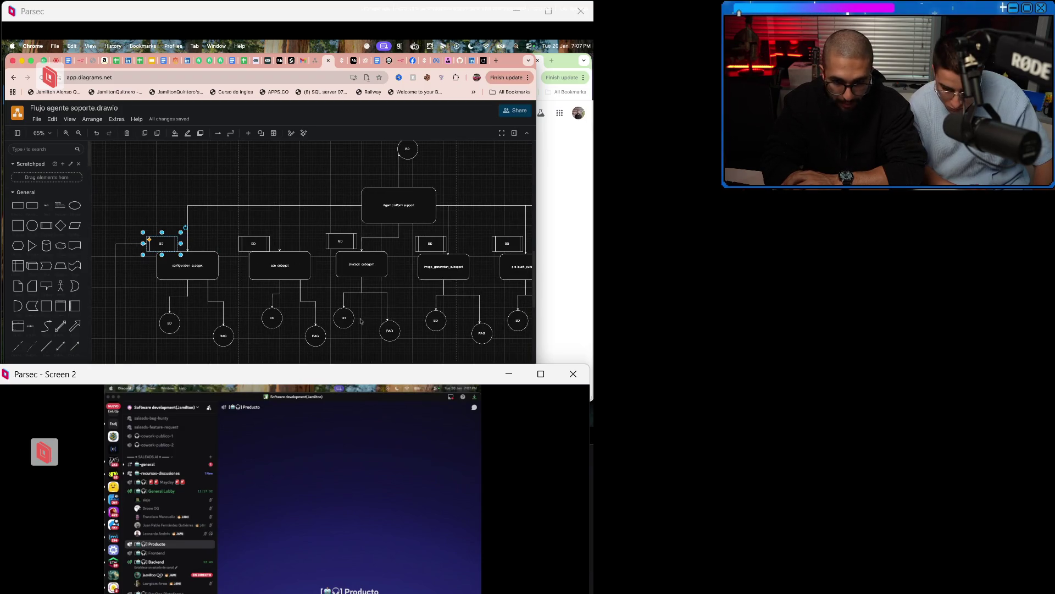
key("ctrl+Tab")
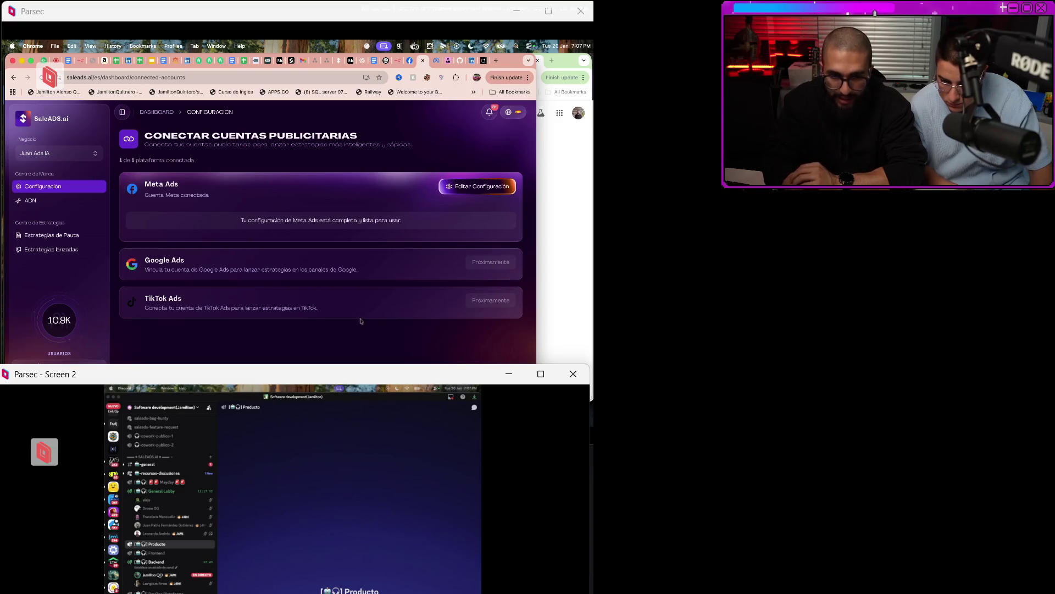
key("ctrl+shift+Tab")
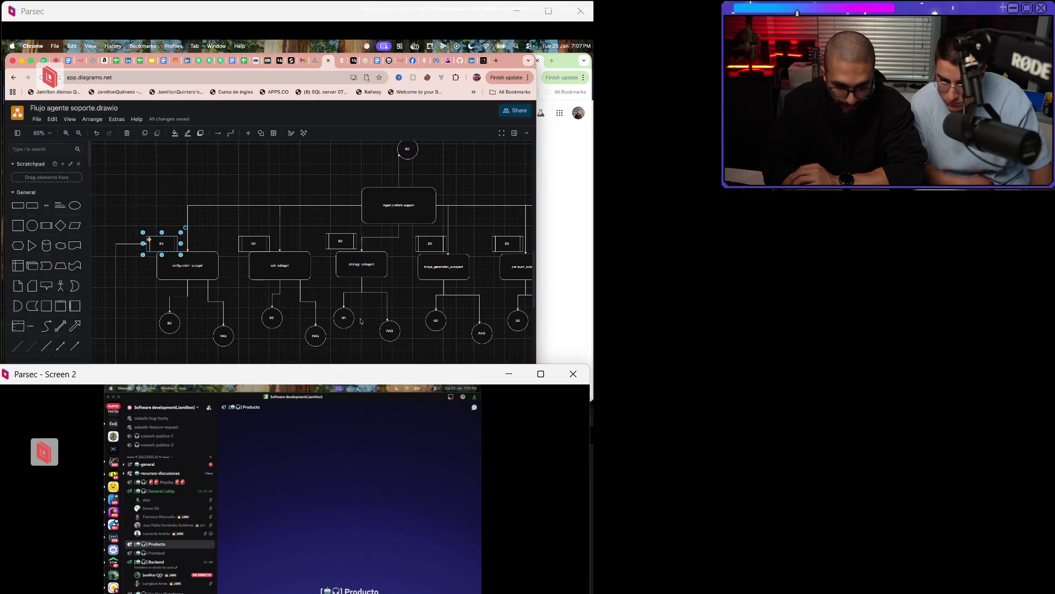
Shift the Backoffice box slightly right and down using undo/redo.
scroll(360, 318, "left", 5)
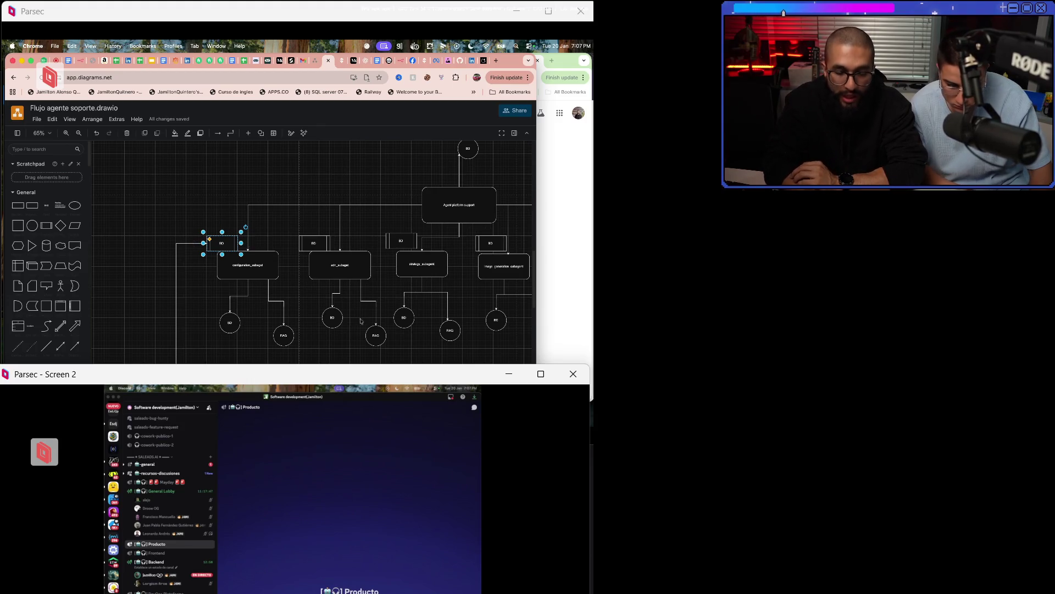
scroll(360, 318, "down", 5)
scroll(361, 320, "up", 3)
scroll(361, 320, "right", 10)
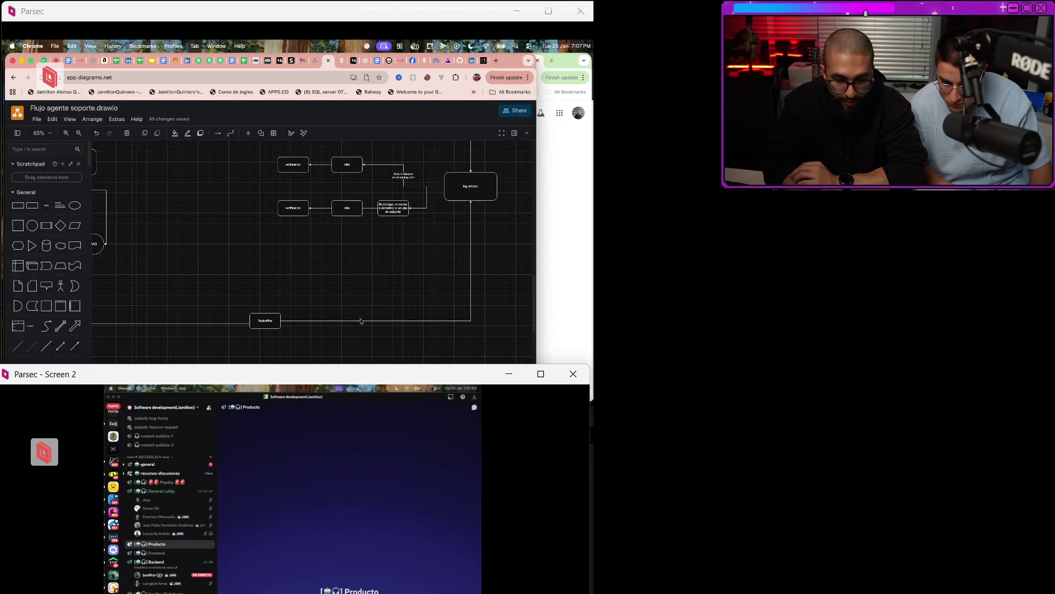
key("ctrl+z")
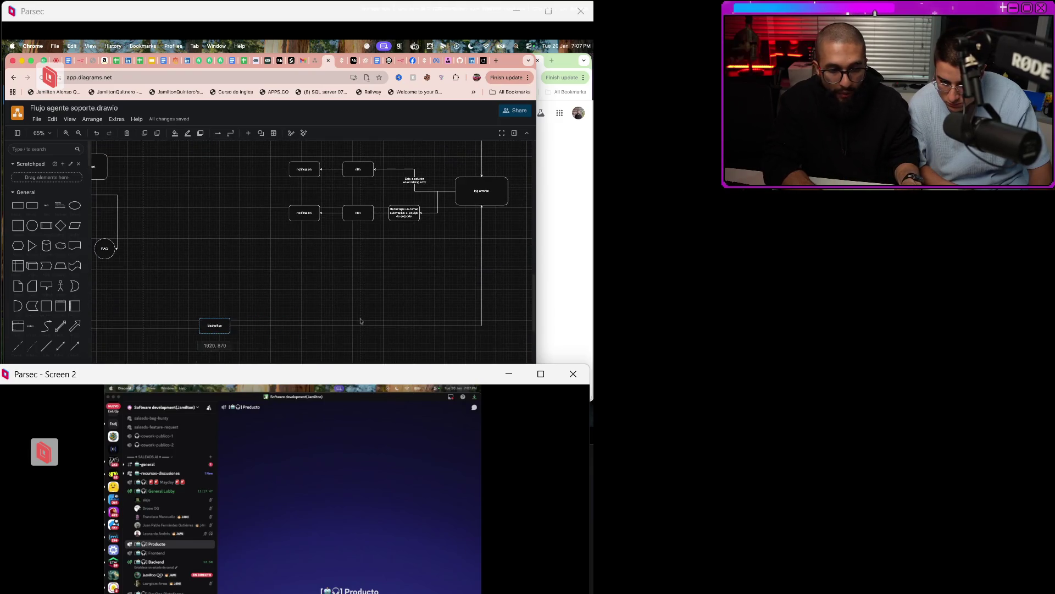
key("ctrl+shift+z")
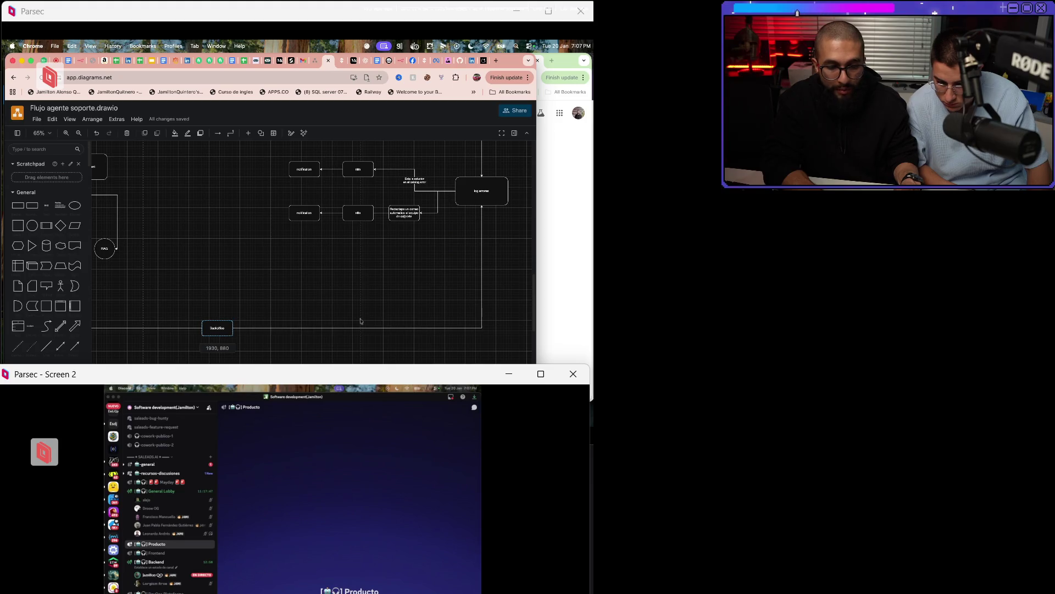
Select the small BD box above configuration_subagent and switch to the n8n workflow tab.
scroll(360, 318, "left", 10)
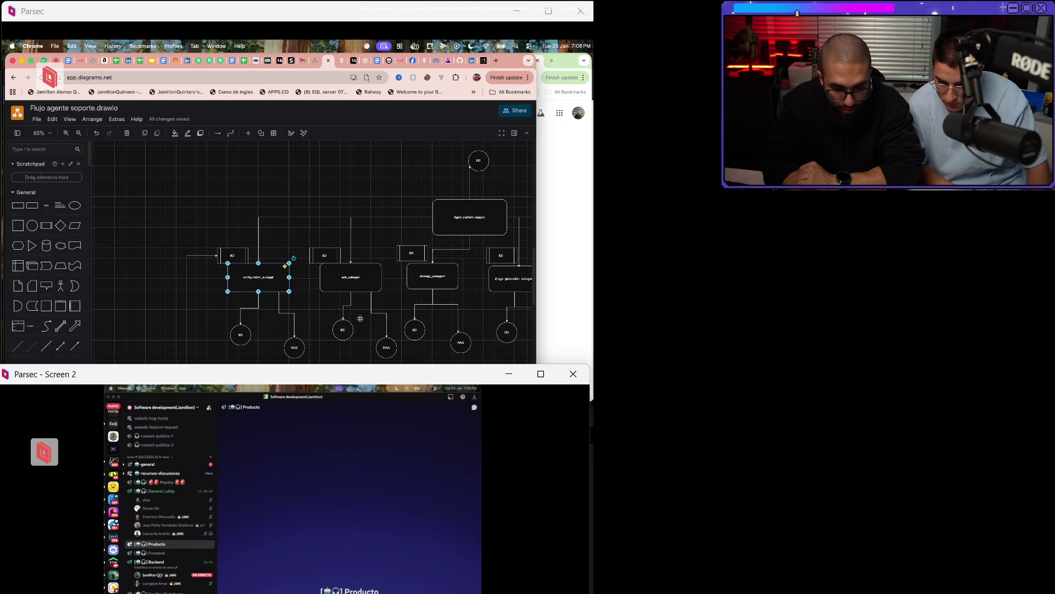
key("Tab")
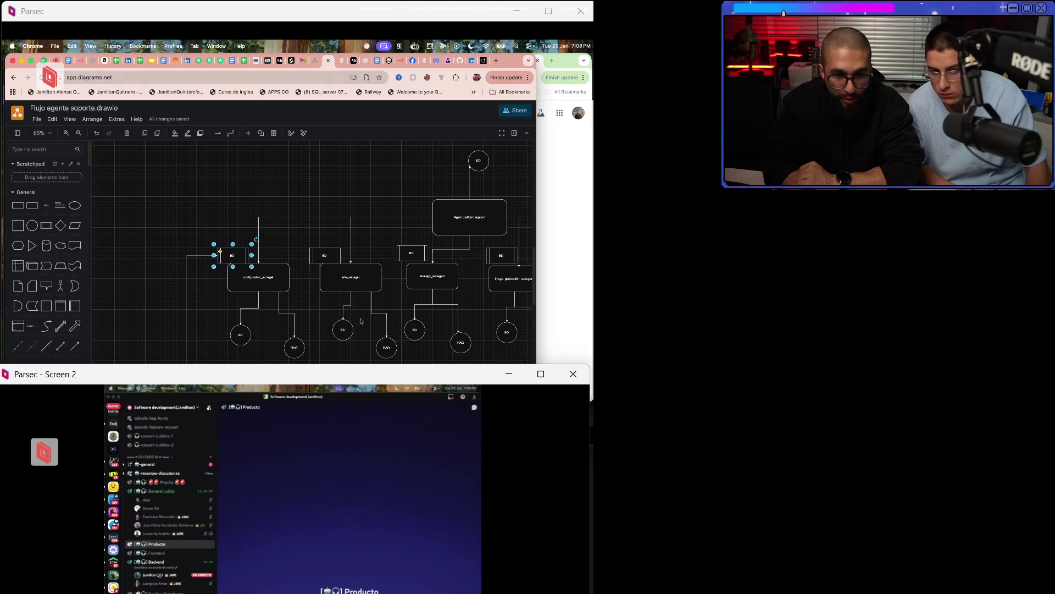
key("ctrl+Tab")
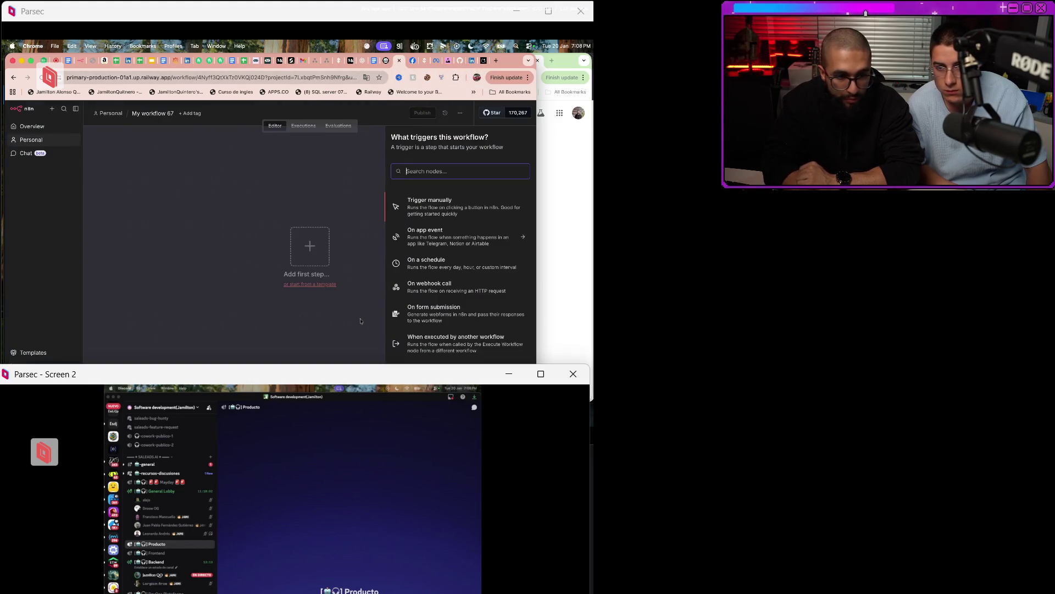
Go to the Agente_support workflow and close the Sub_Agente_Errores_Meta editor panel.
key("ctrl+Tab")
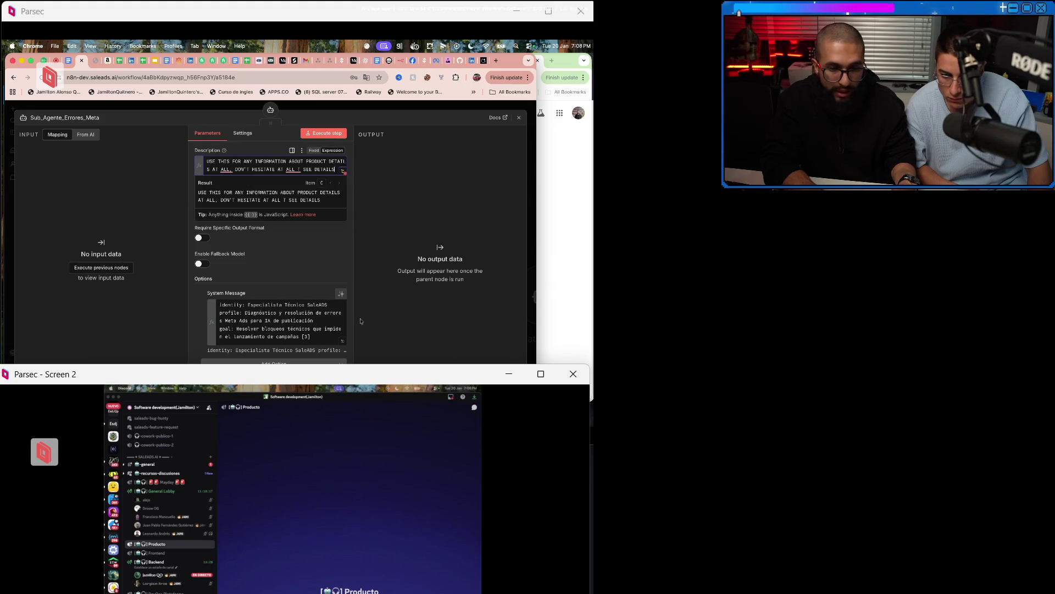
key("Escape")
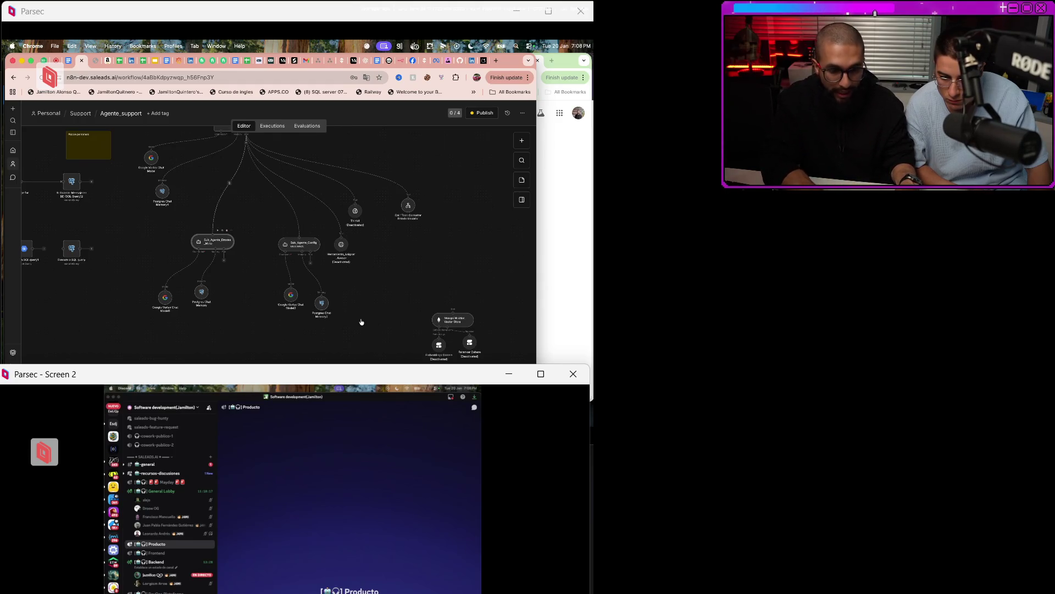
scroll(361, 322, "up", 3)
scroll(361, 322, "left", 3)
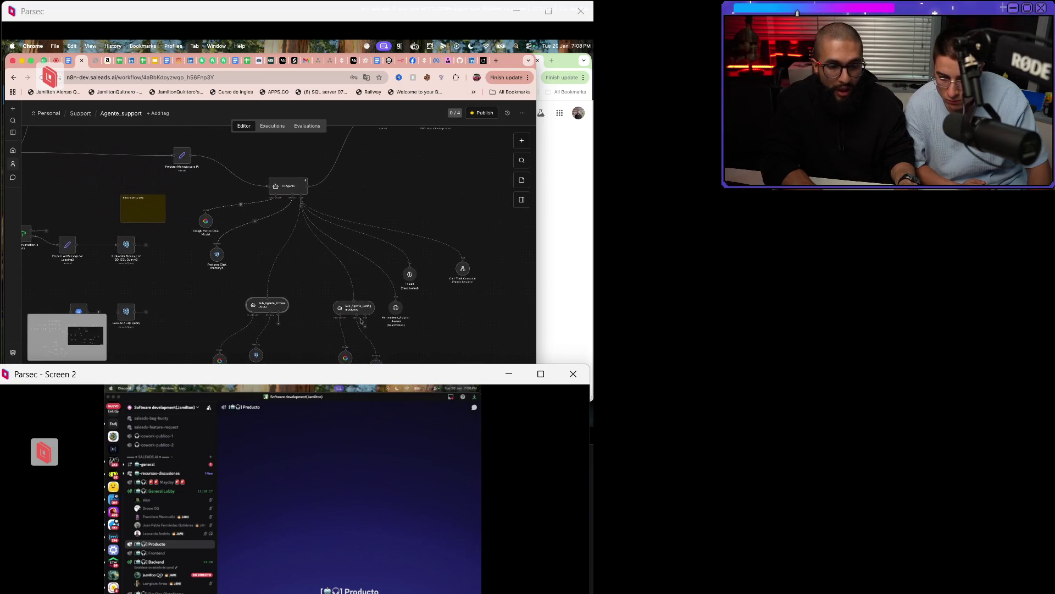
Add a Postgres 'Delete table or rows' node via a 'post' search and nudge it right.
key("Tab")
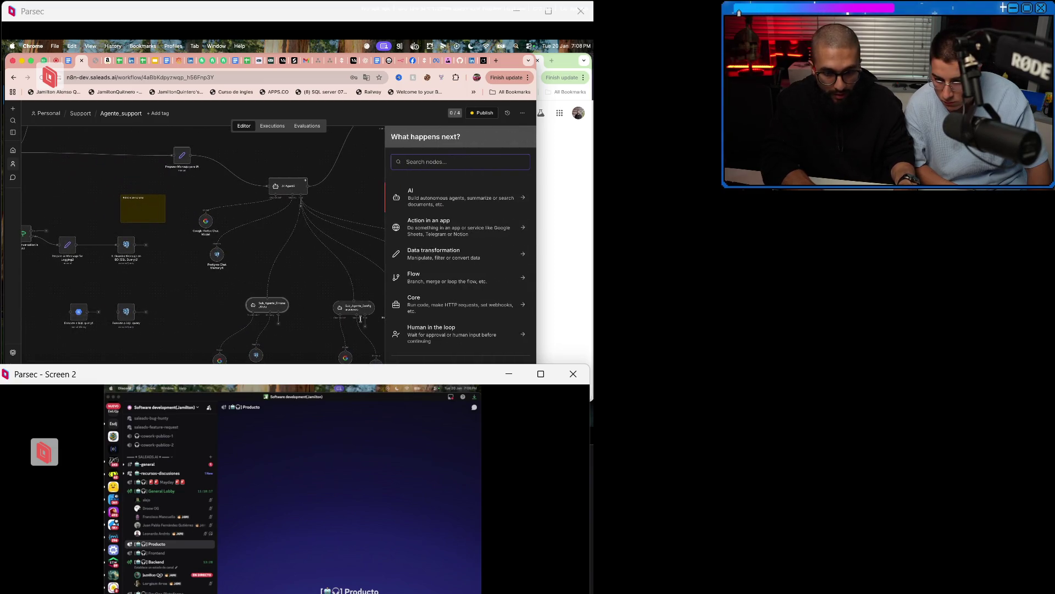
type("db")
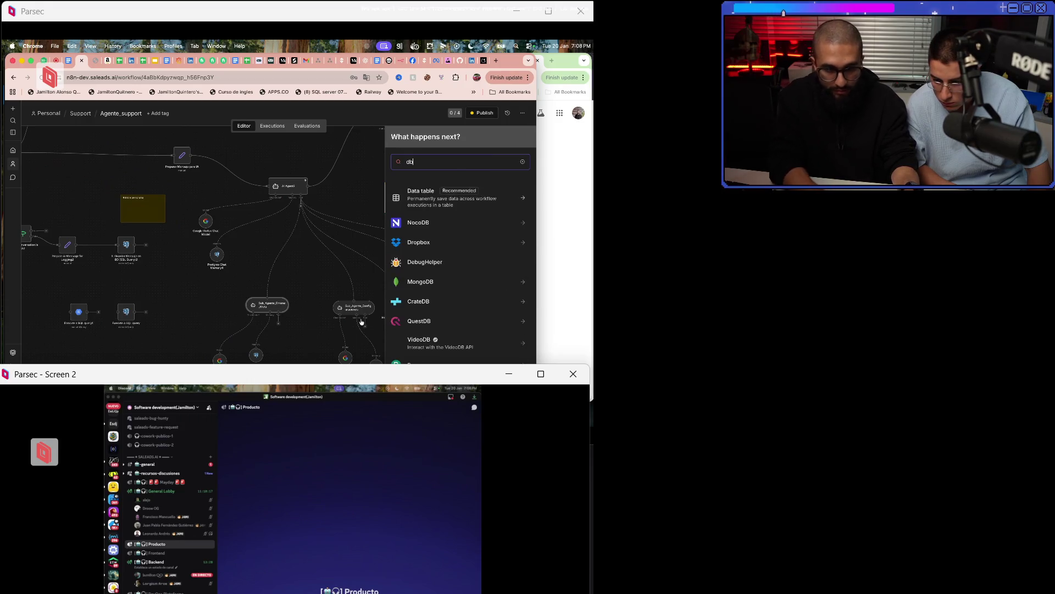
key("BackSpace")
key("BackSpace")
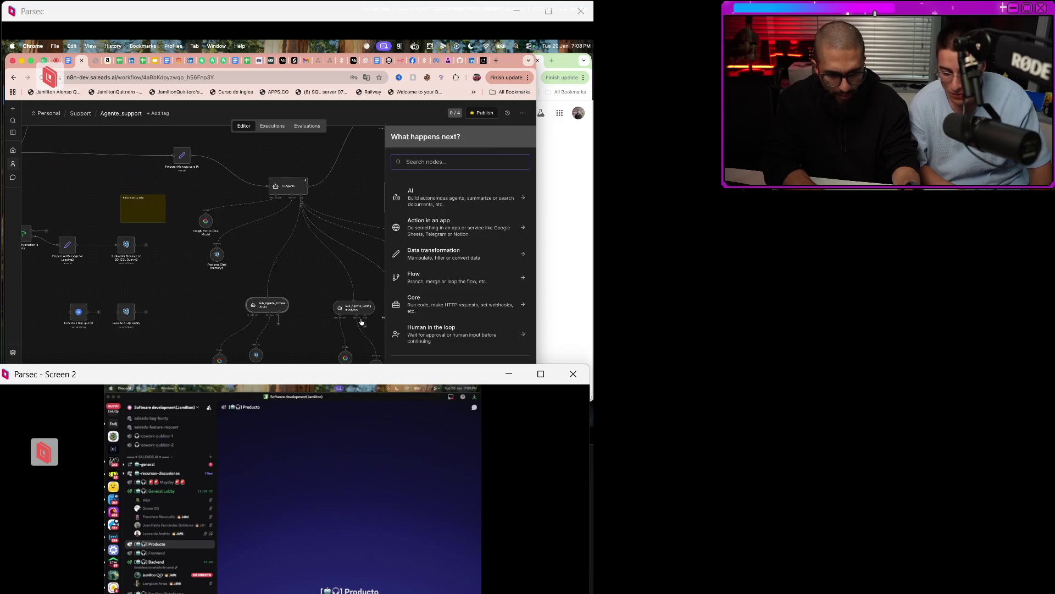
type("post")
key("Return")
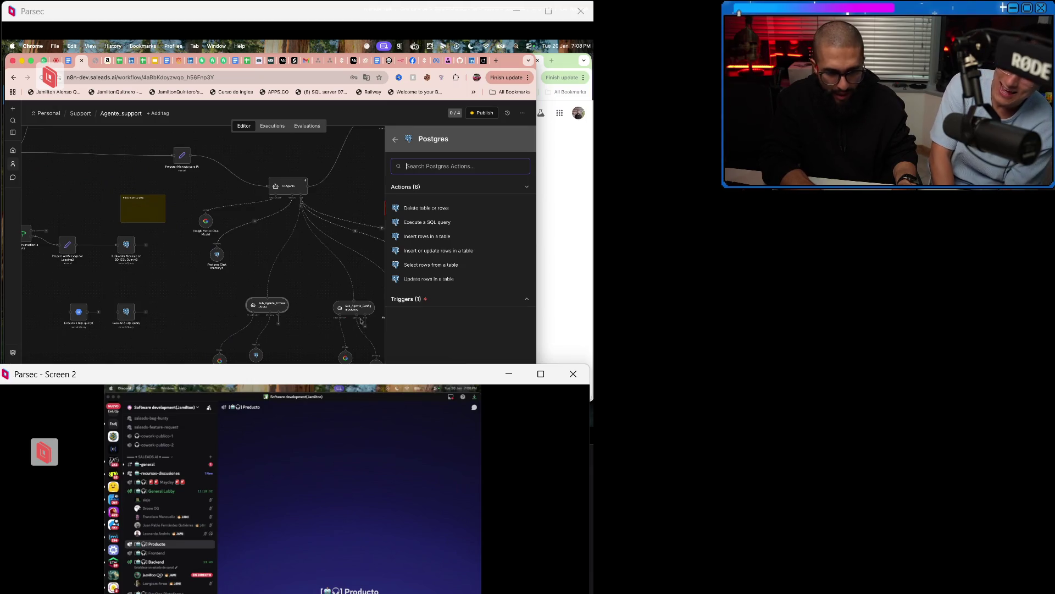
key("Return")
key("Escape")
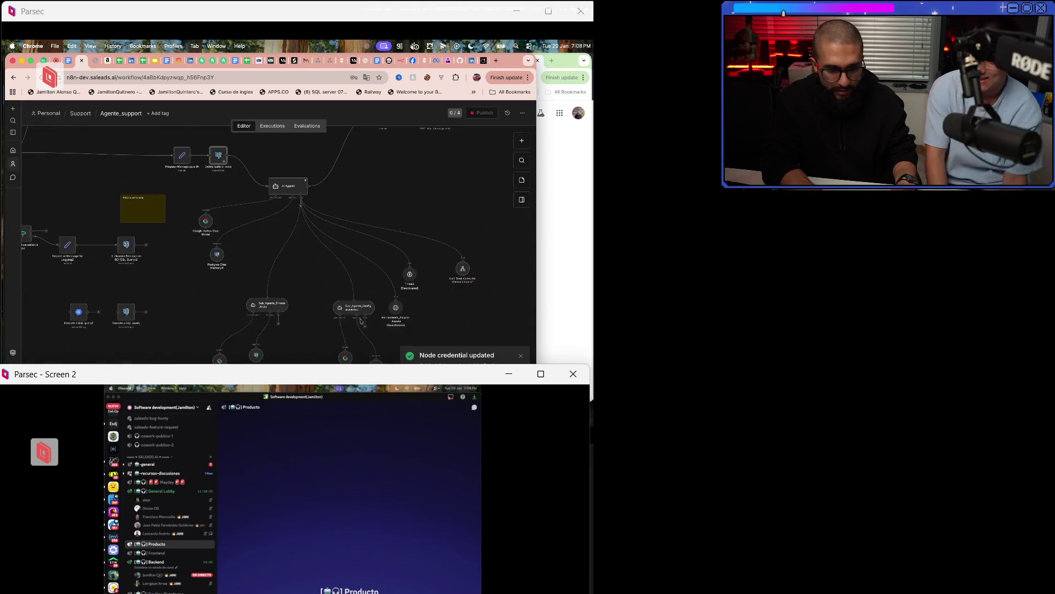
left_click_drag(218, 155, 229, 155)
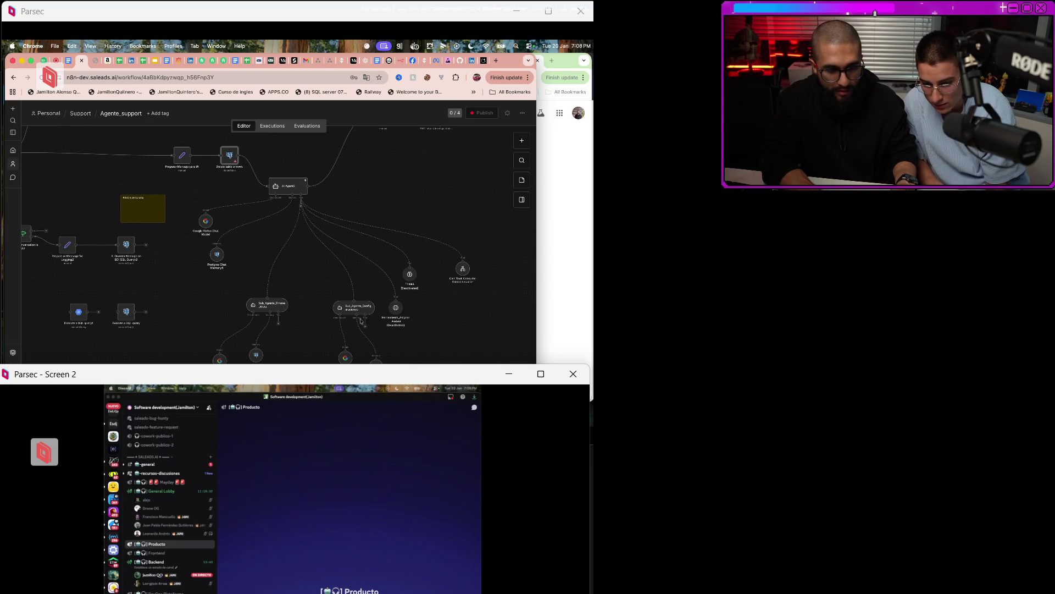
Undo the move and the new node, then return to the diagrams.net diagram.
key("ctrl+z")
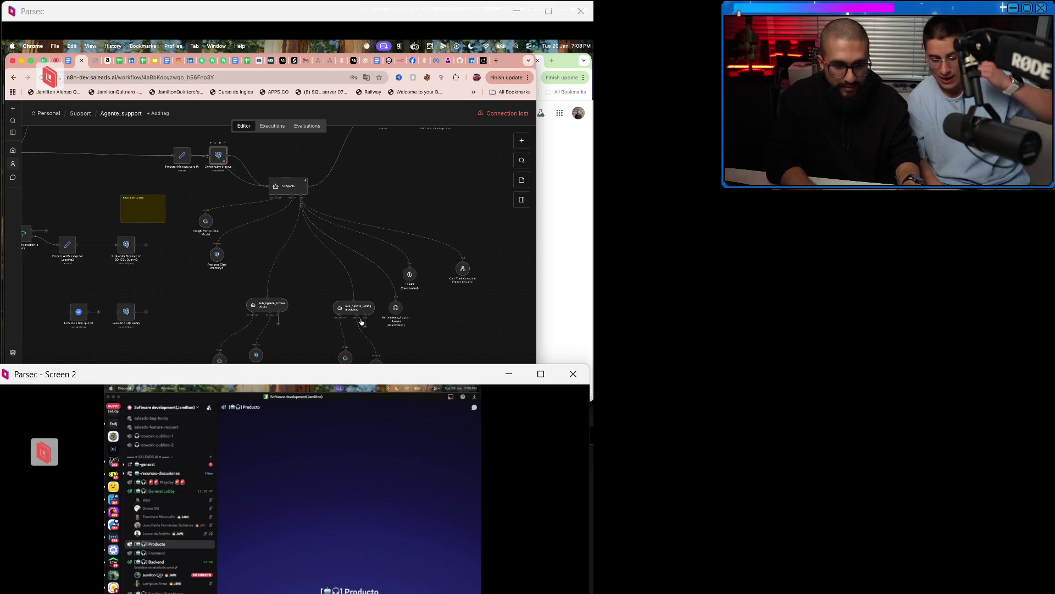
key("ctrl+z")
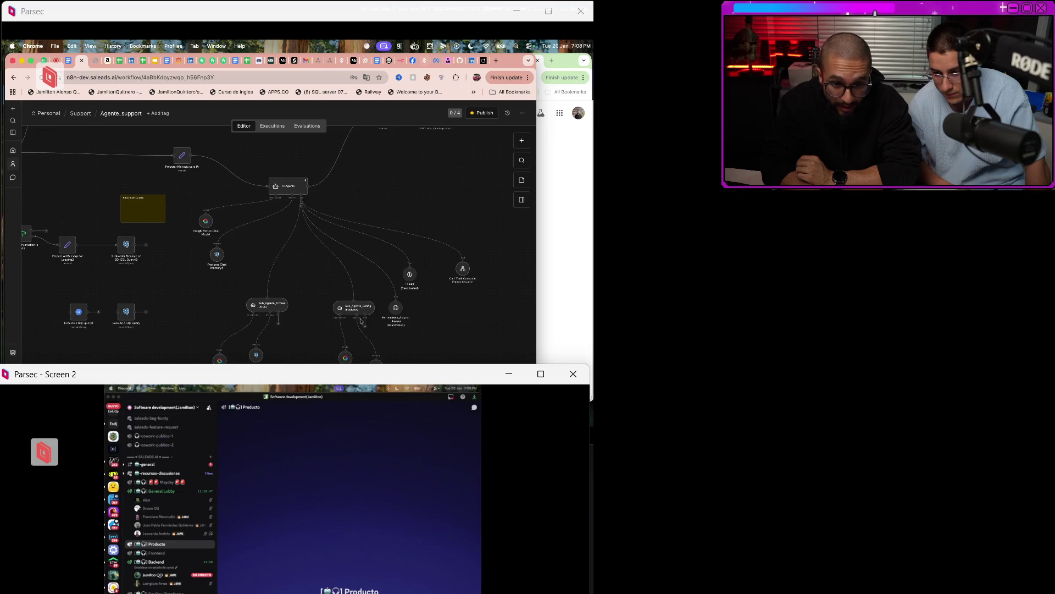
key("ctrl+Tab")
scroll(361, 321, "down", 5)
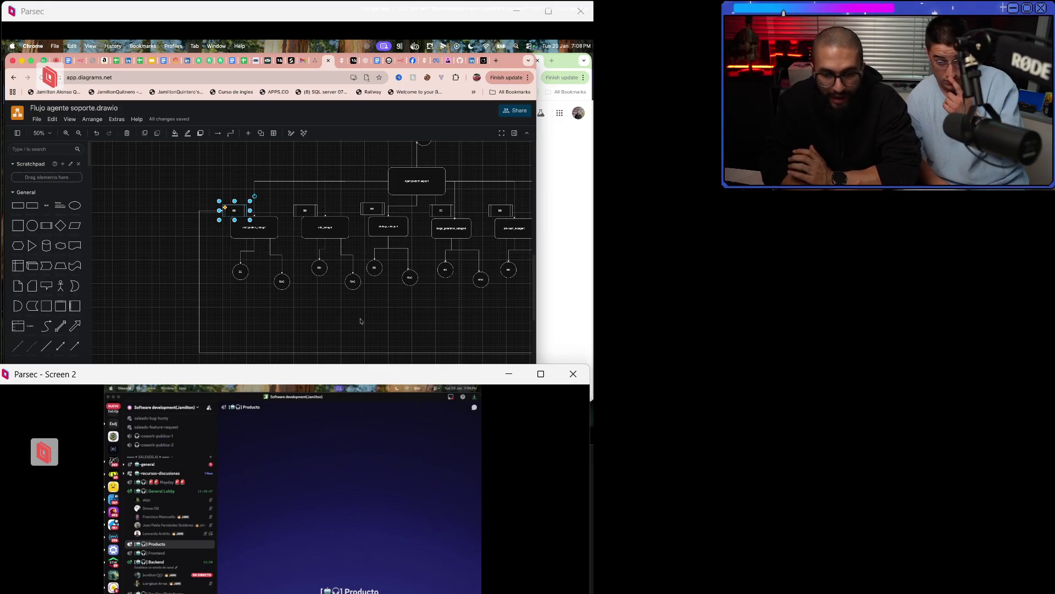
scroll(360, 319, "up", 3)
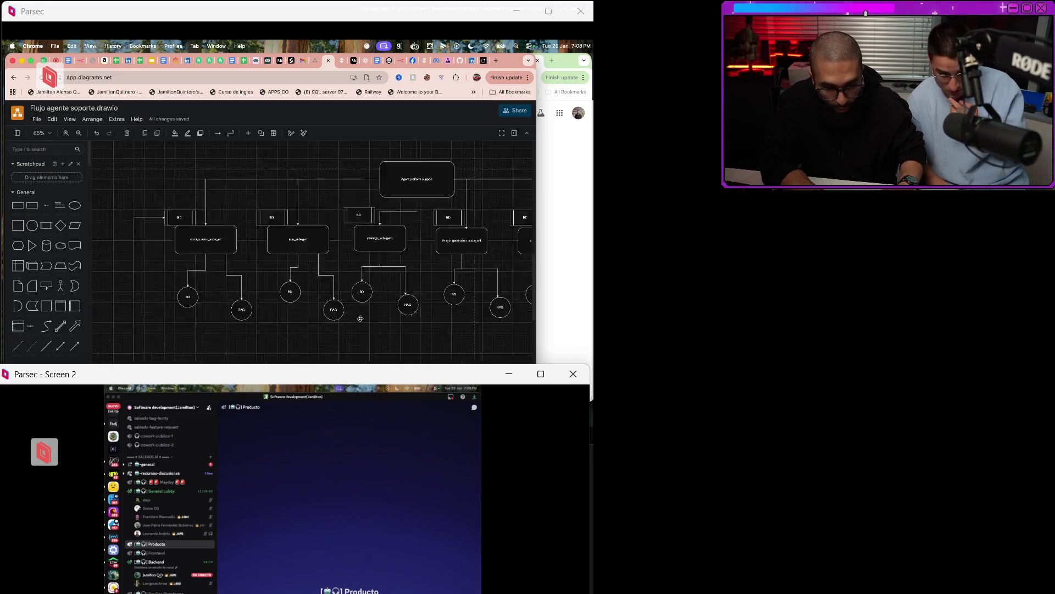
scroll(360, 319, "up", 6)
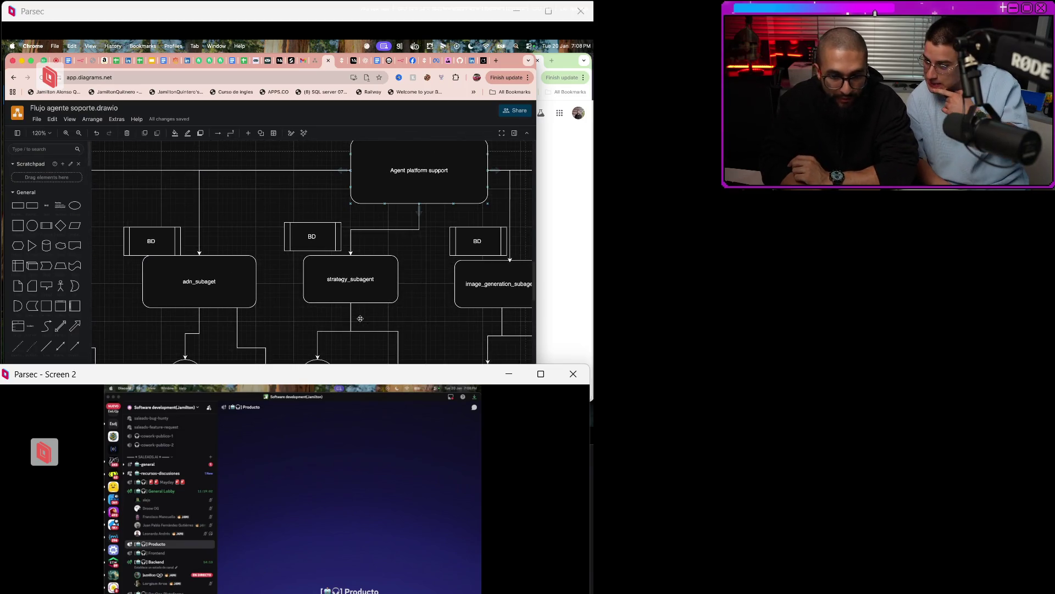
scroll(360, 318, "down", 3)
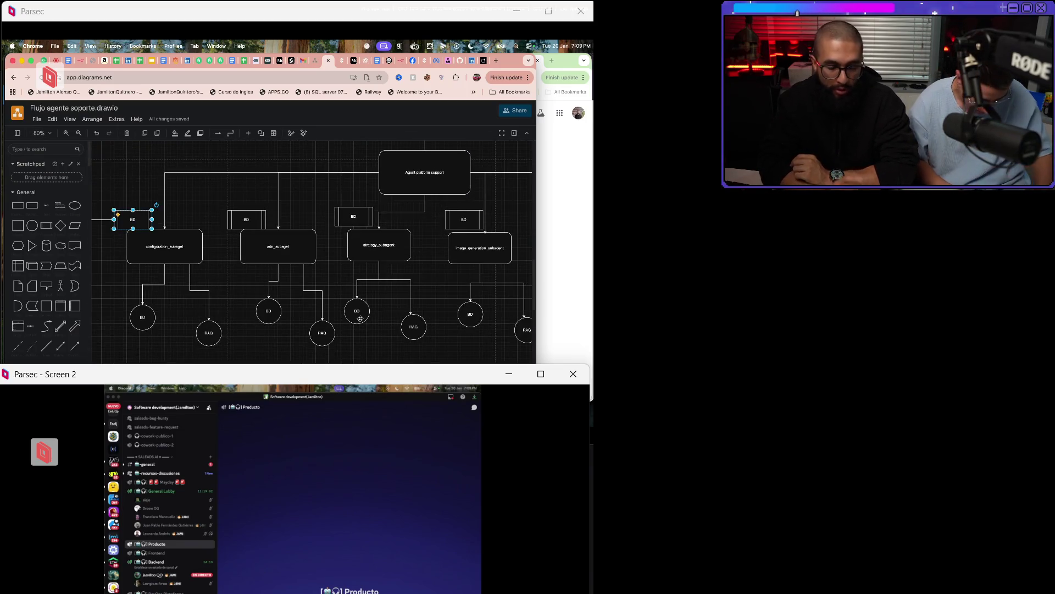
scroll(360, 319, "down", 3)
scroll(360, 318, "down", 2)
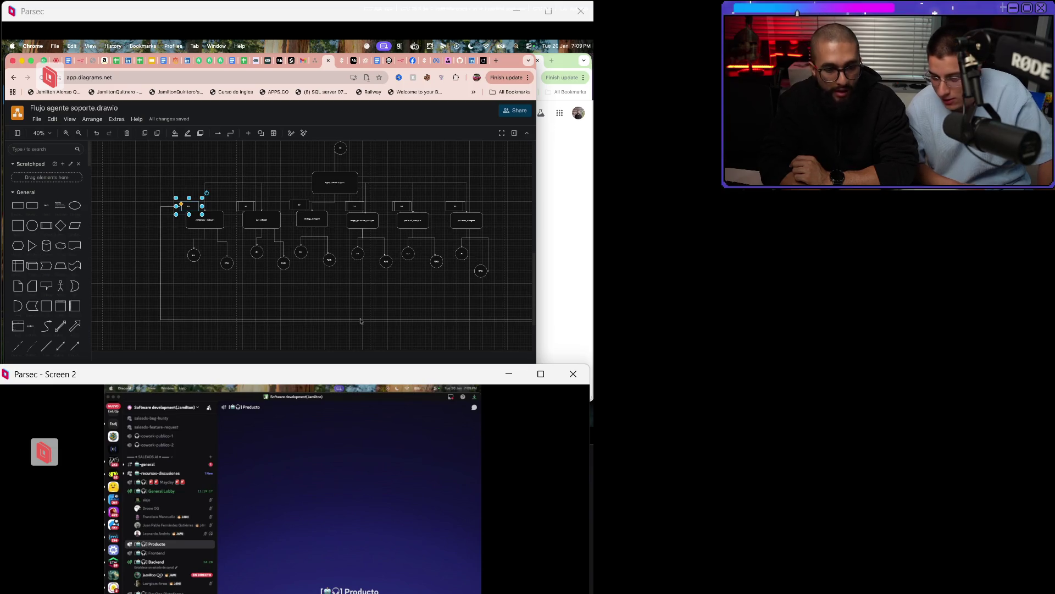
scroll(360, 320, "up", 4)
scroll(360, 318, "down", 3)
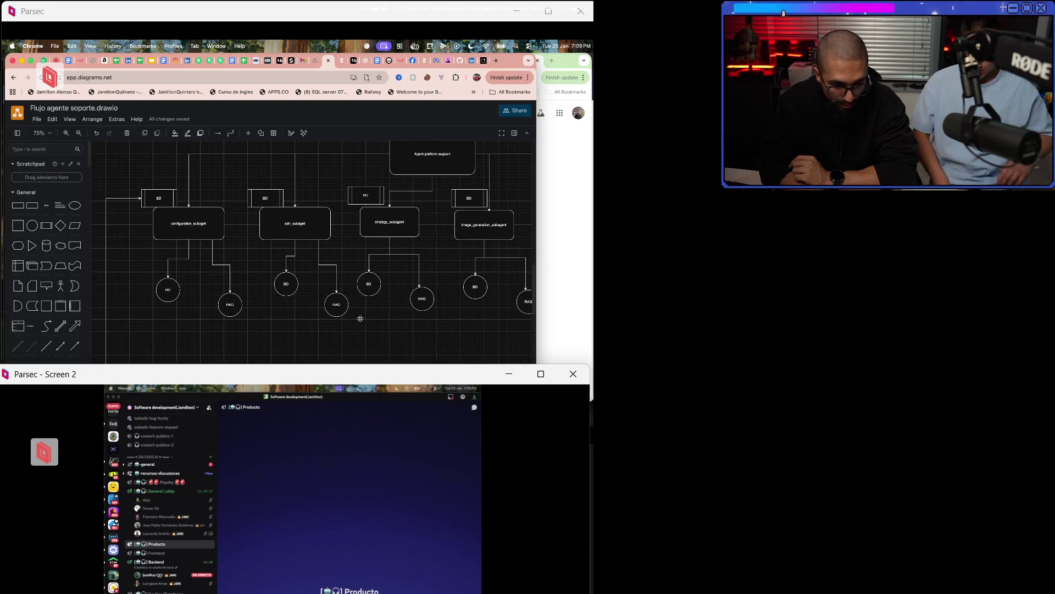
scroll(360, 318, "right", 5)
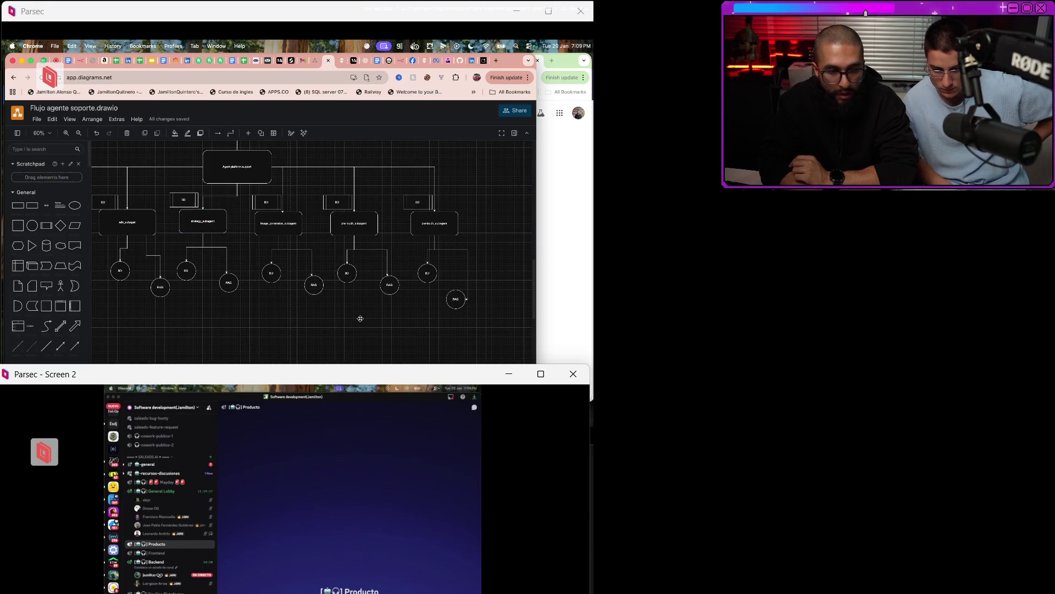
scroll(360, 318, "down", 5)
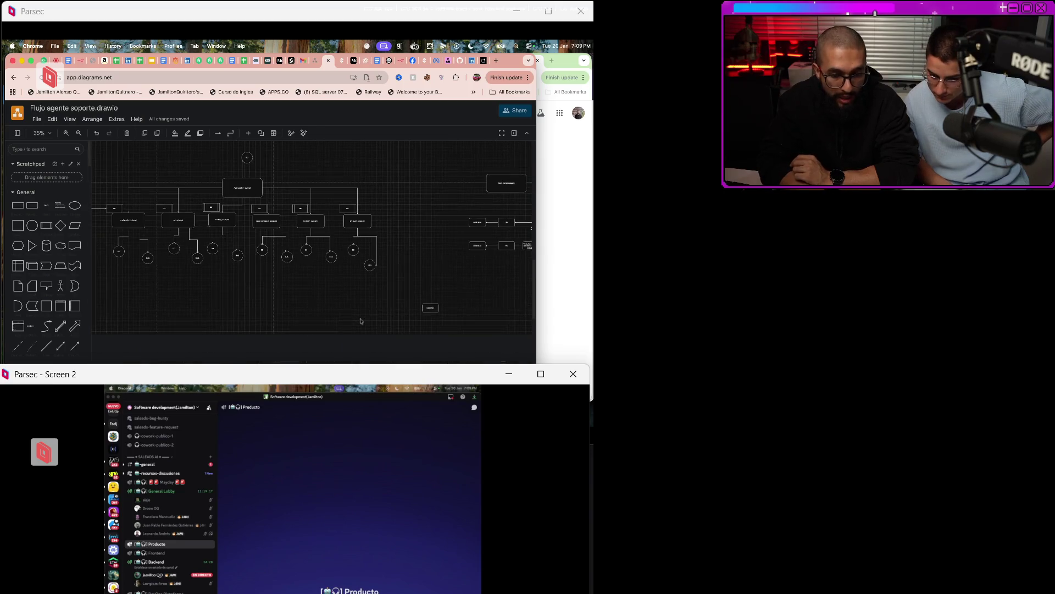
scroll(360, 321, "left", 5)
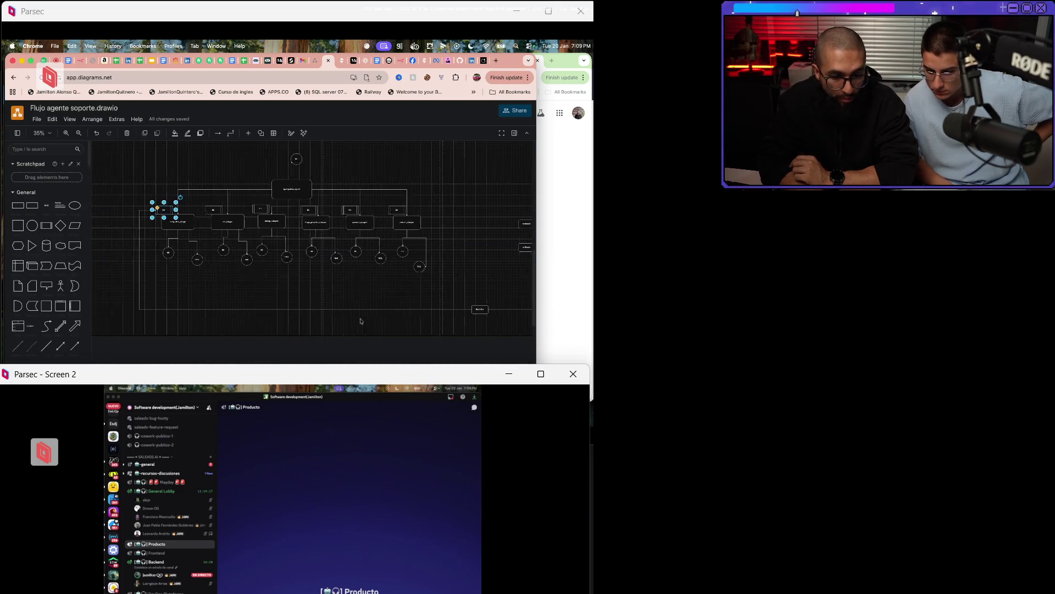
scroll(360, 321, "left", 2)
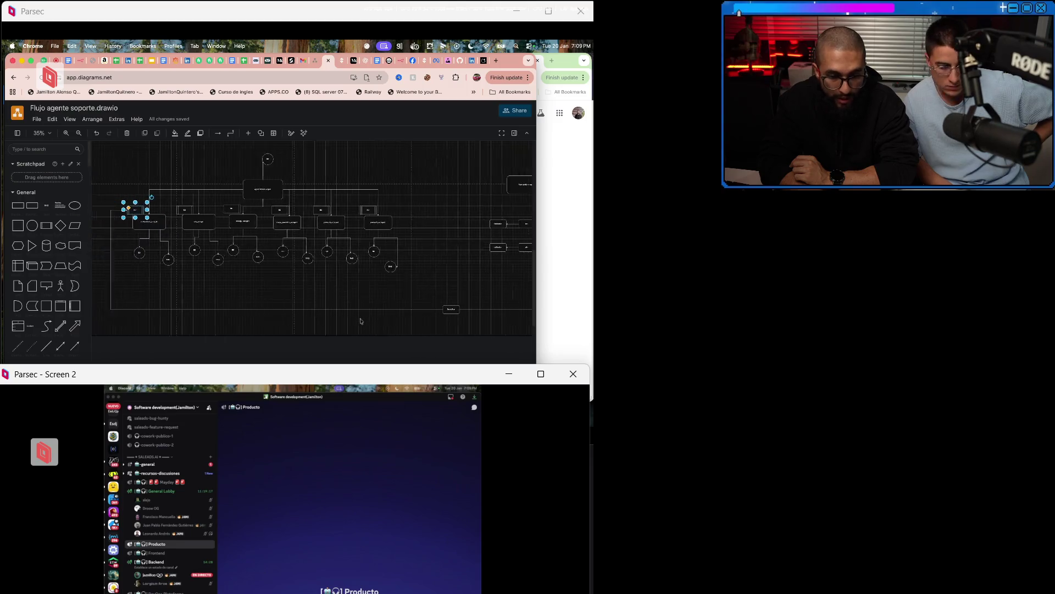
scroll(360, 321, "left", 3)
scroll(361, 321, "down", 1)
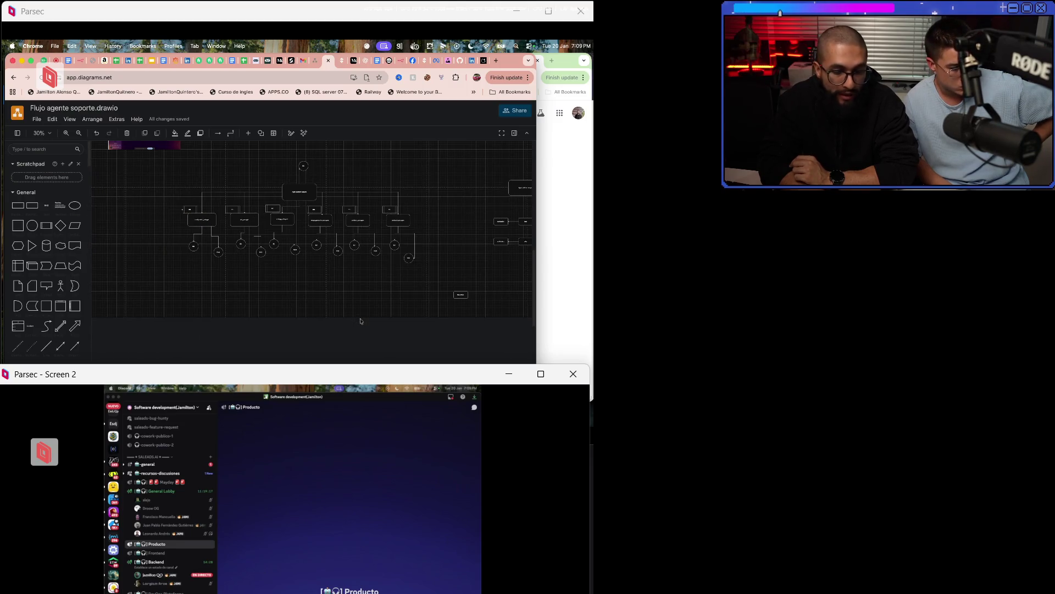
scroll(360, 321, "right", 3)
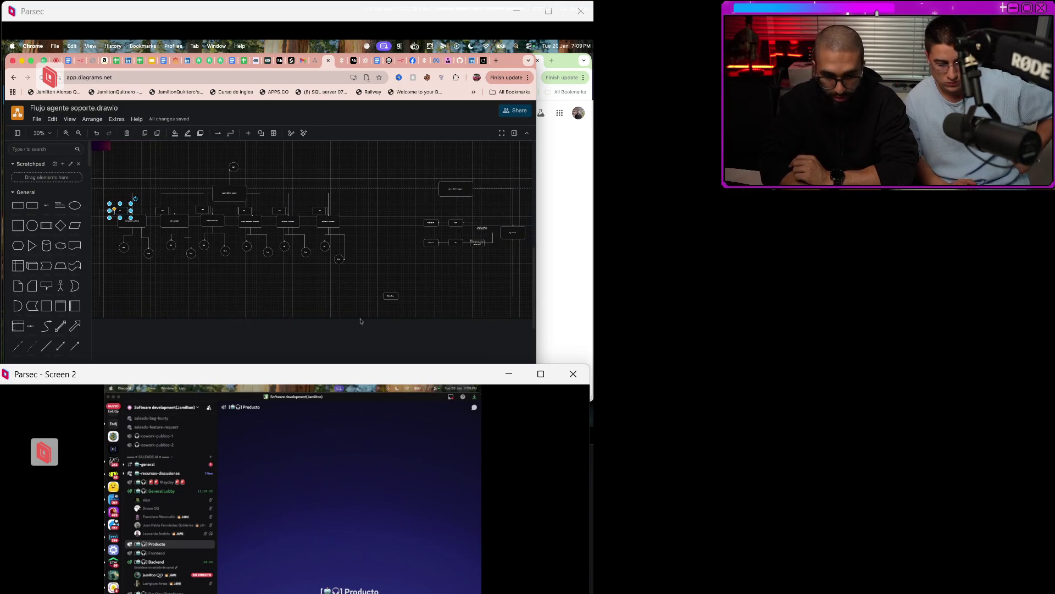
scroll(360, 319, "up", 5)
scroll(360, 319, "down", 5)
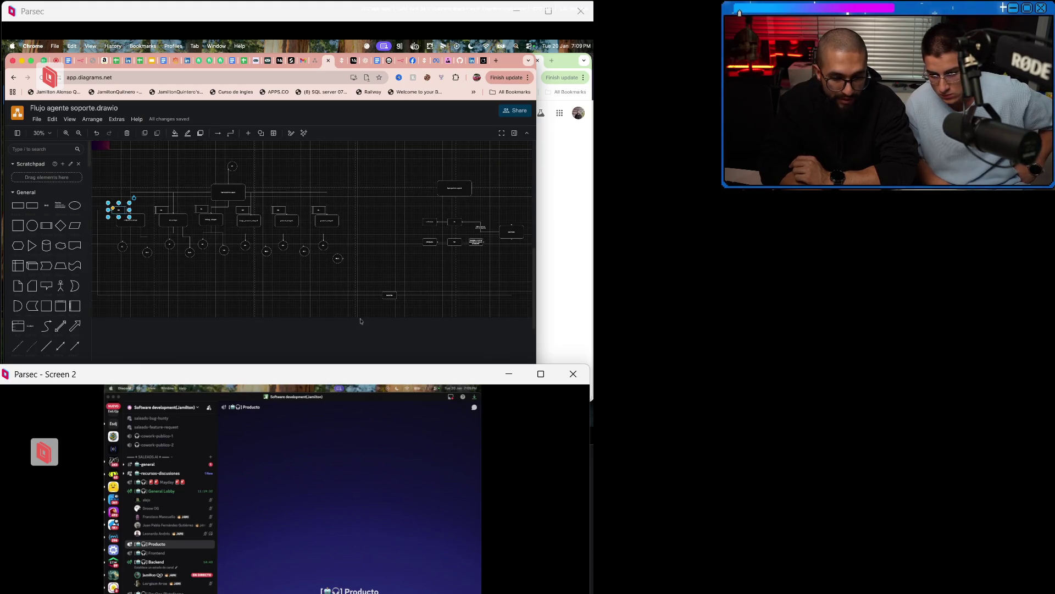
left_click(360, 321)
Pan toward the log errores branch, toggling select-all and deselect along the way.
scroll(360, 321, "left", 3)
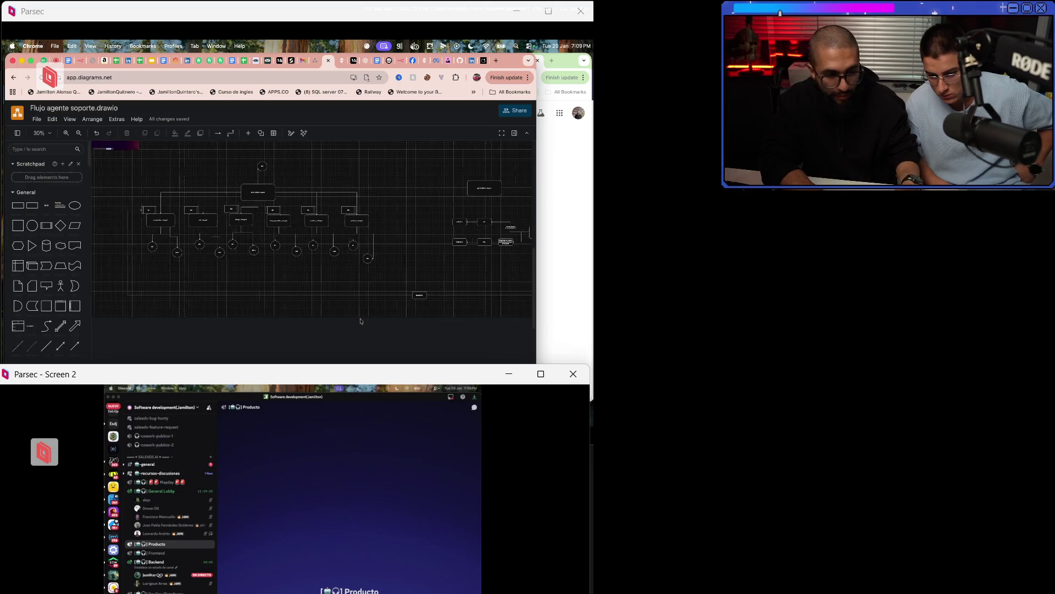
key("ctrl+a")
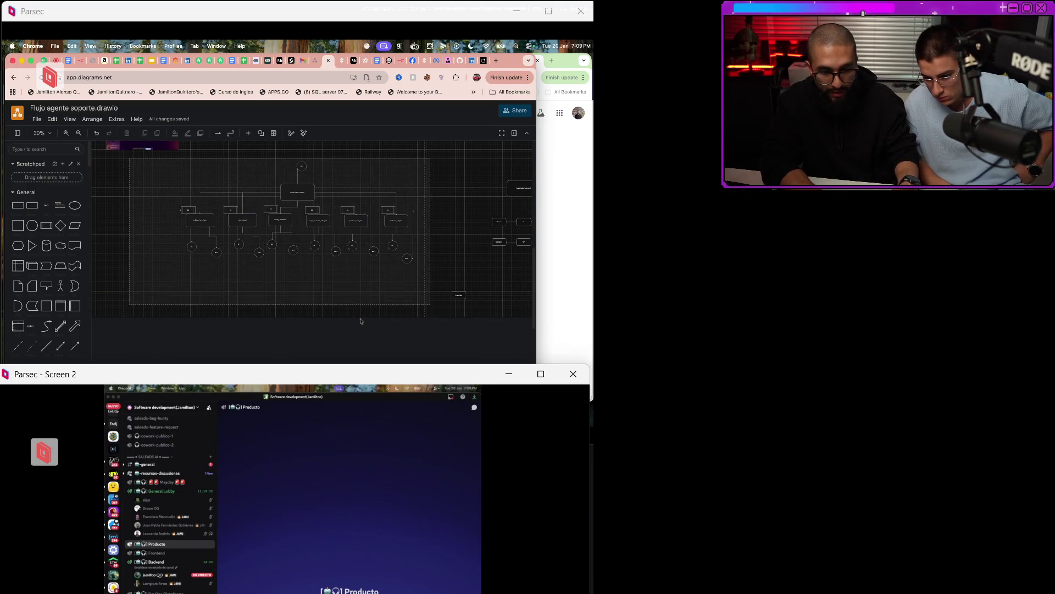
scroll(360, 321, "right", 3)
left_click(360, 321)
scroll(360, 320, "up", 3)
scroll(360, 318, "left", 8)
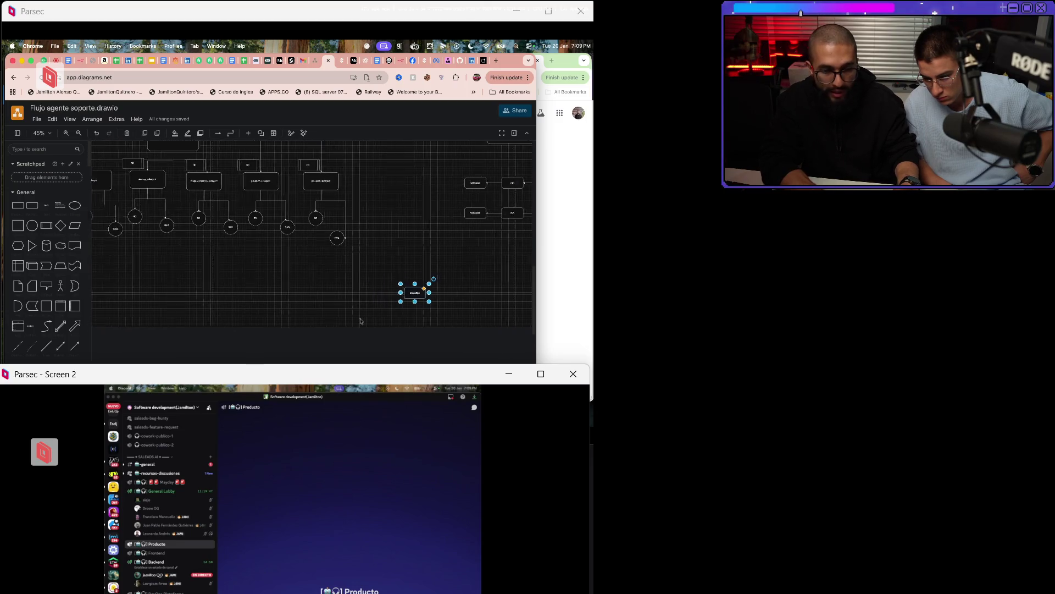
key("Tab")
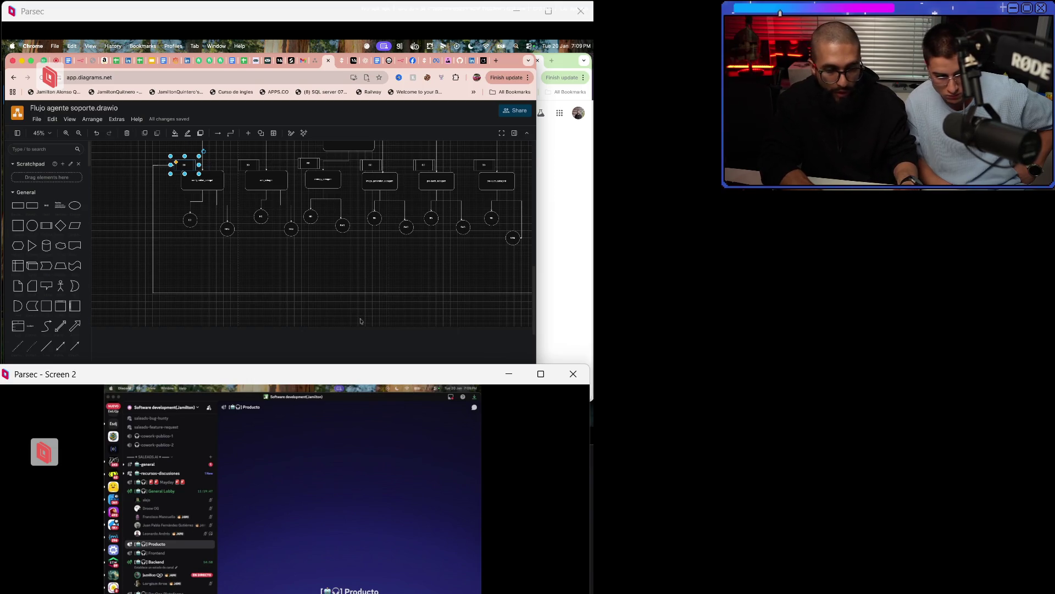
scroll(360, 321, "right", 10)
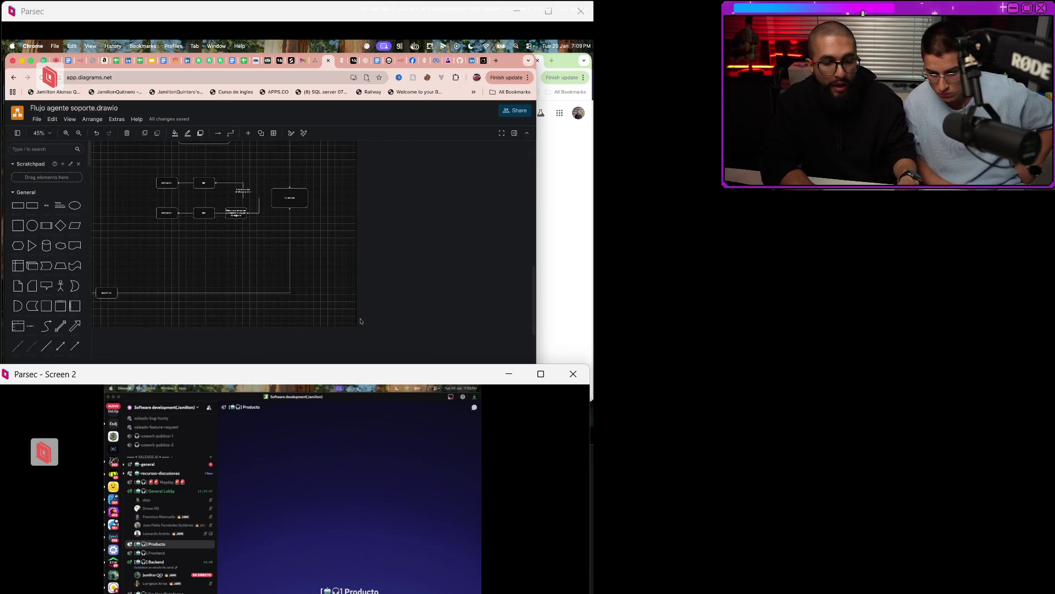
scroll(360, 321, "up", 5)
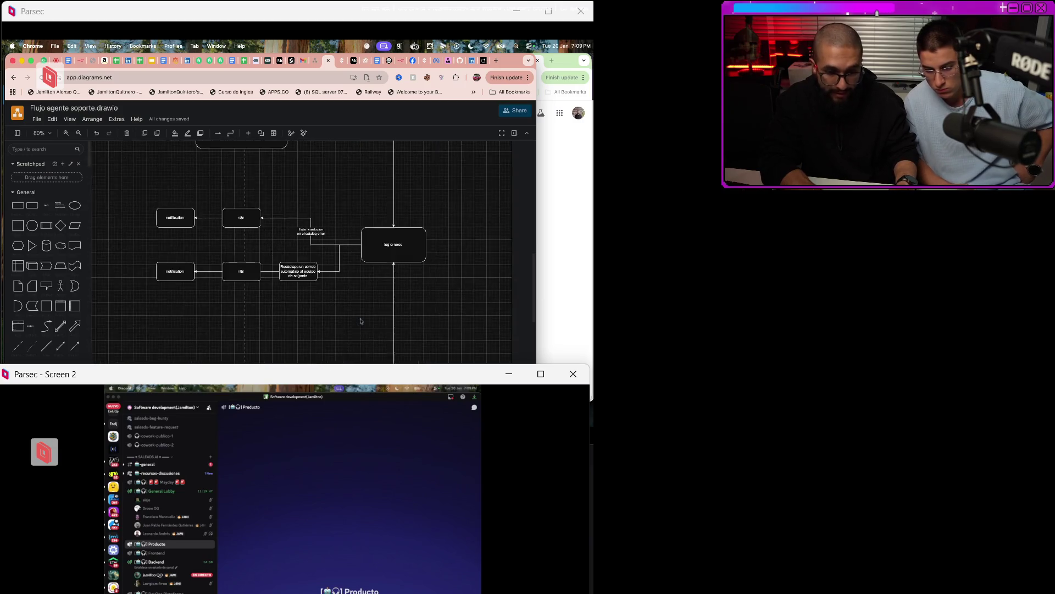
scroll(361, 321, "up", 2)
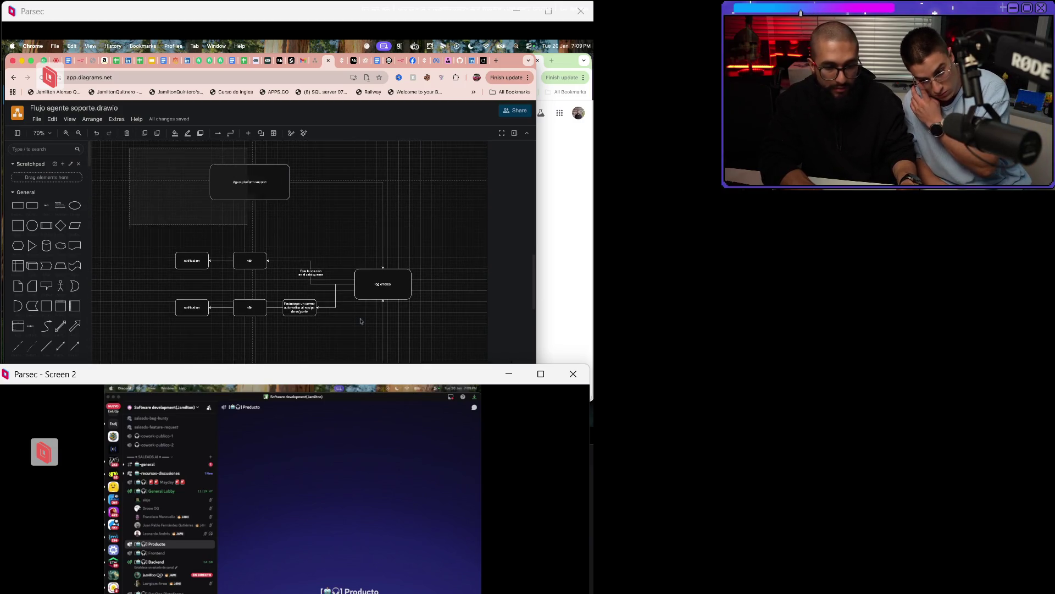
key("ctrl+a")
Step the selection through the log errores, n8n and notification boxes to the email-drafting label.
left_click(361, 321)
key("Tab")
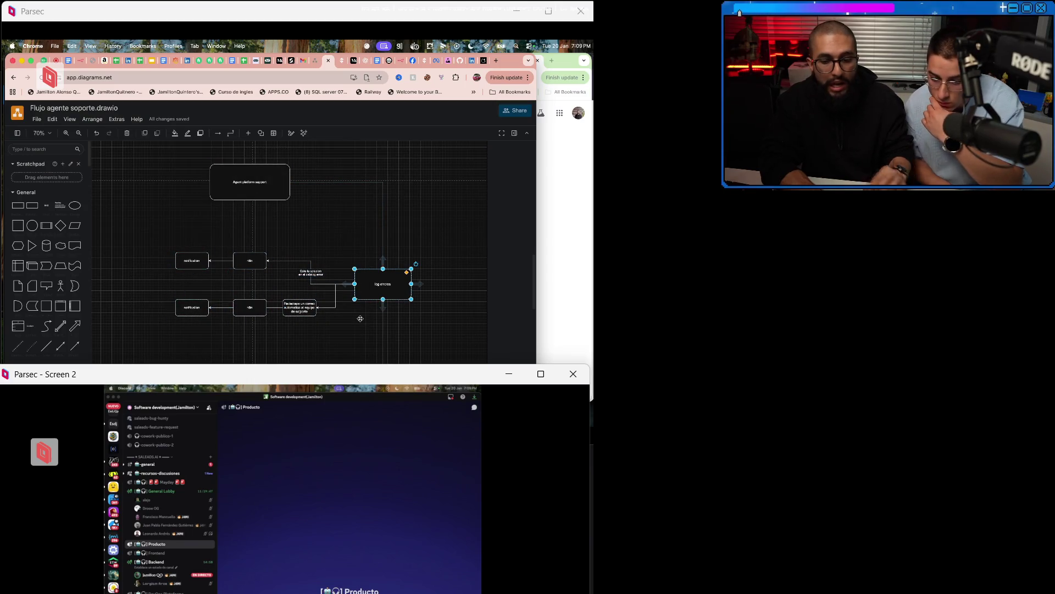
key("Tab")
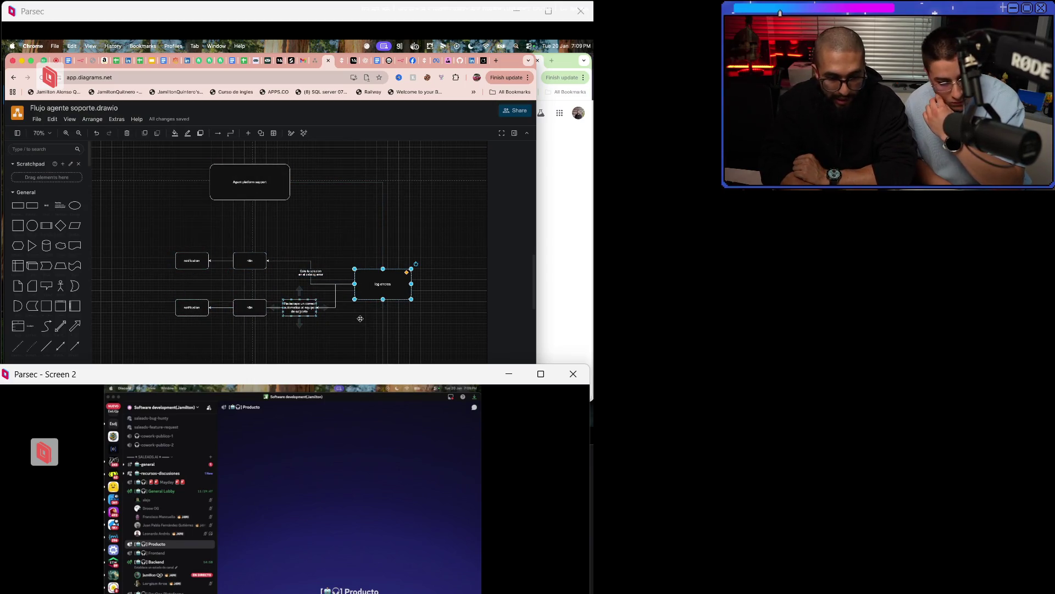
key("Tab")
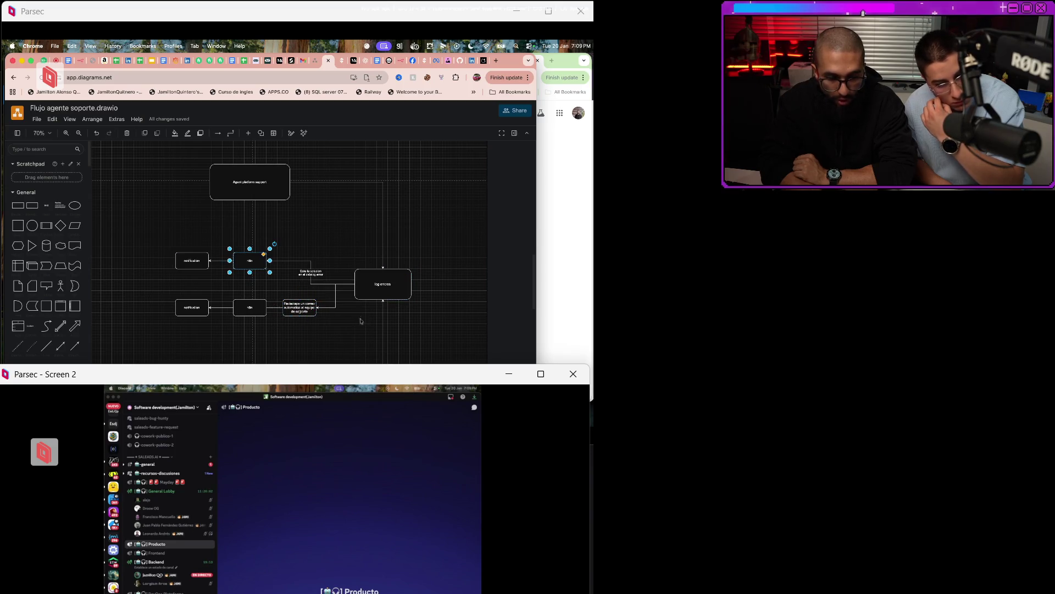
key("ctrl+a")
left_click(361, 321)
key("Tab")
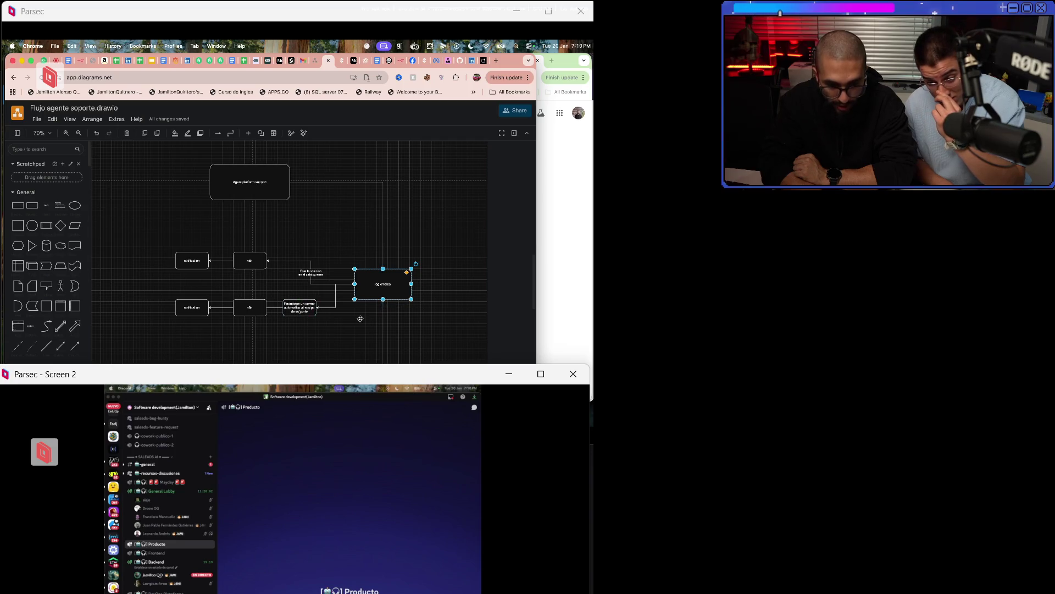
key("Tab")
key("Tab")
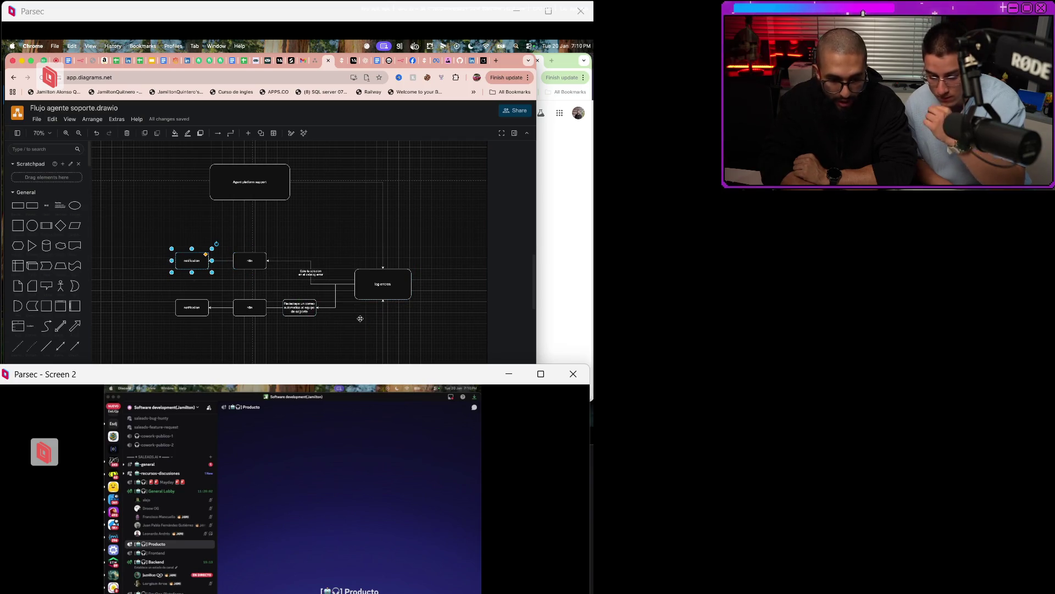
key("Tab")
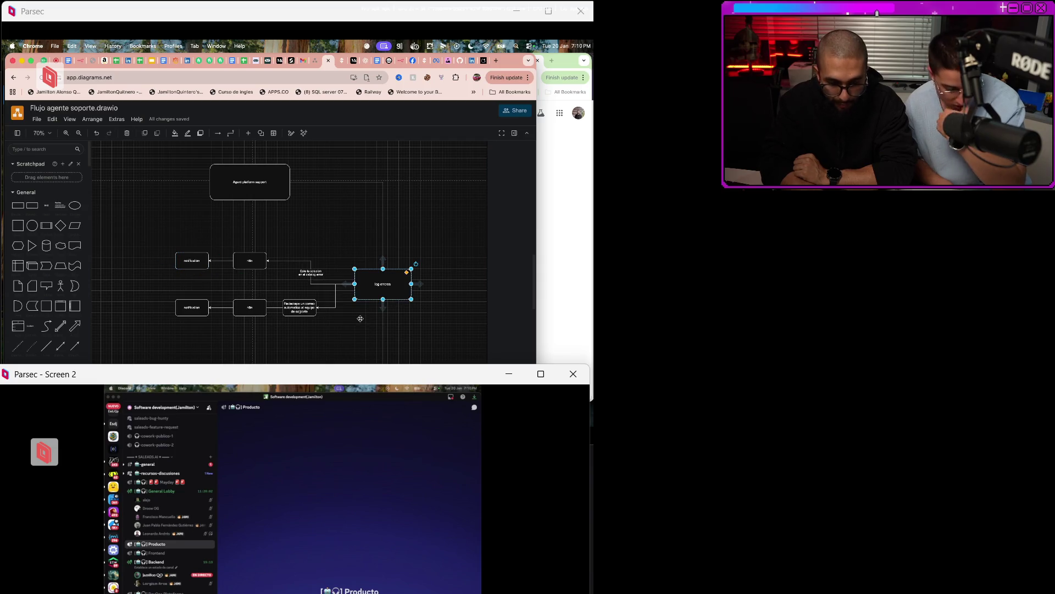
key("Tab")
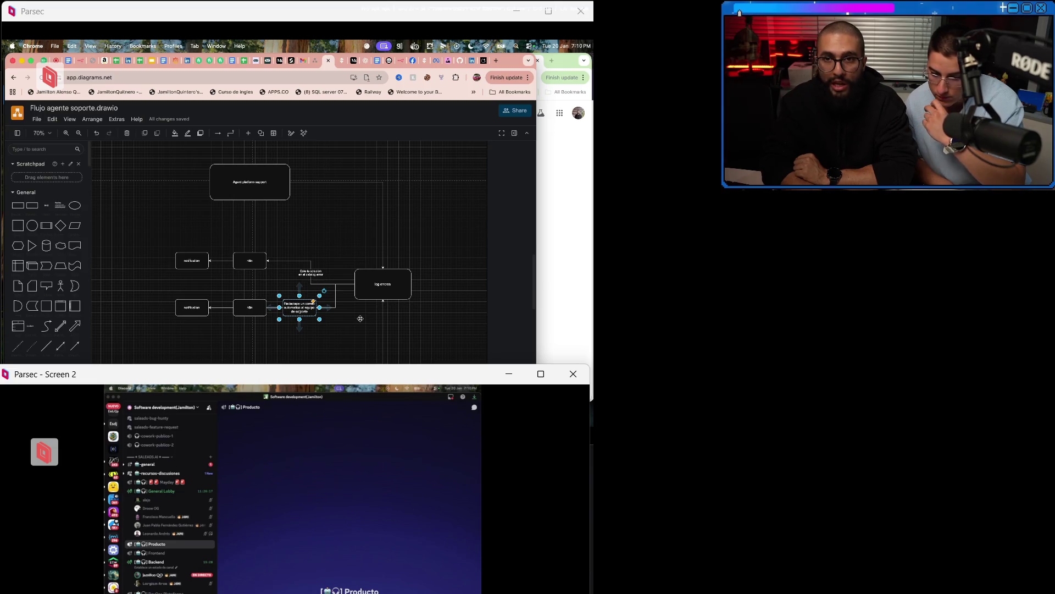
key("Tab")
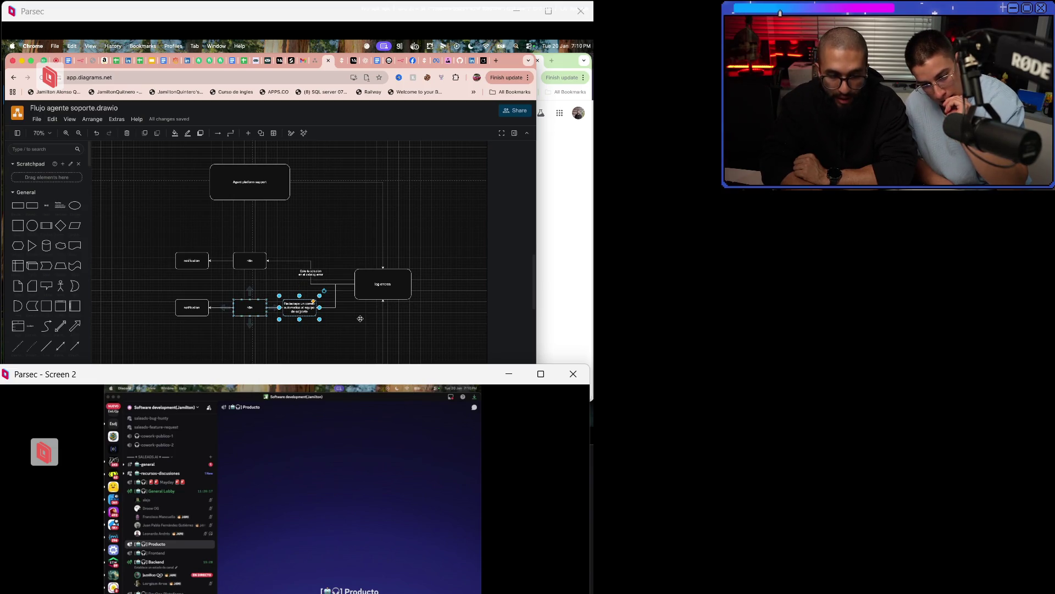
key("Tab")
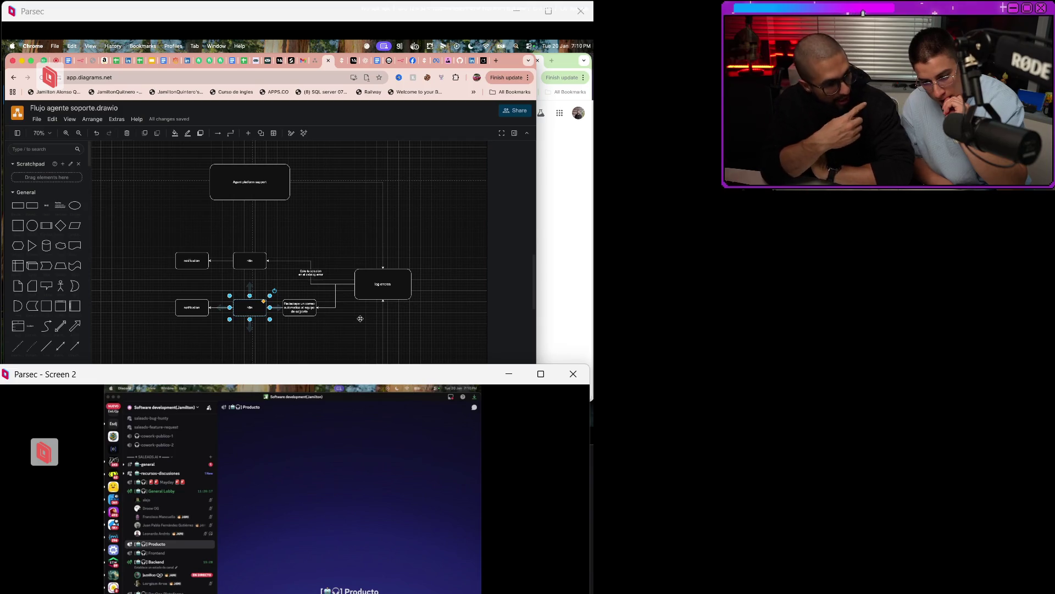
key("Tab")
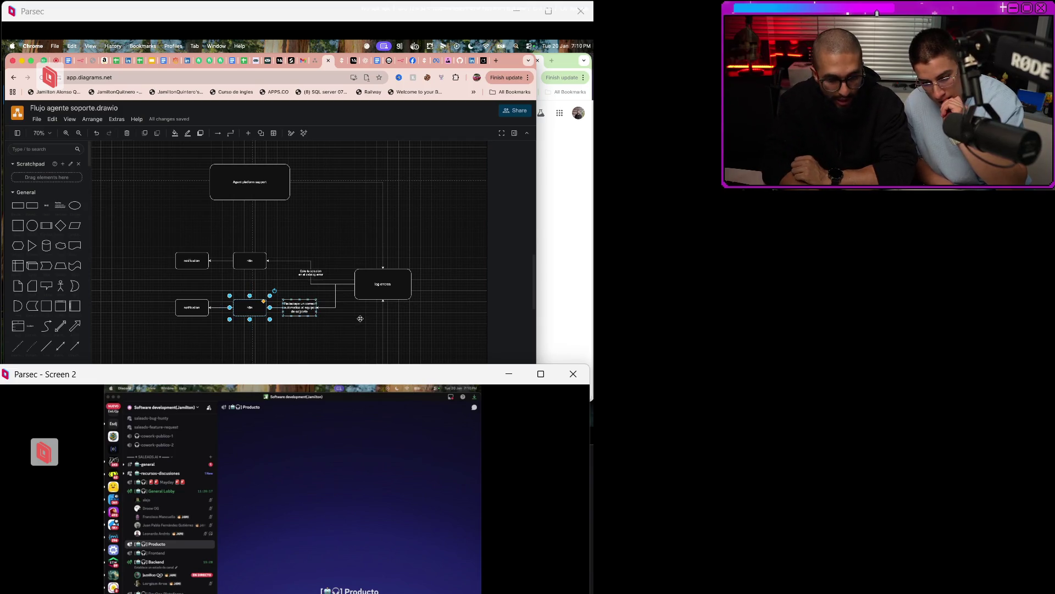
key("Tab")
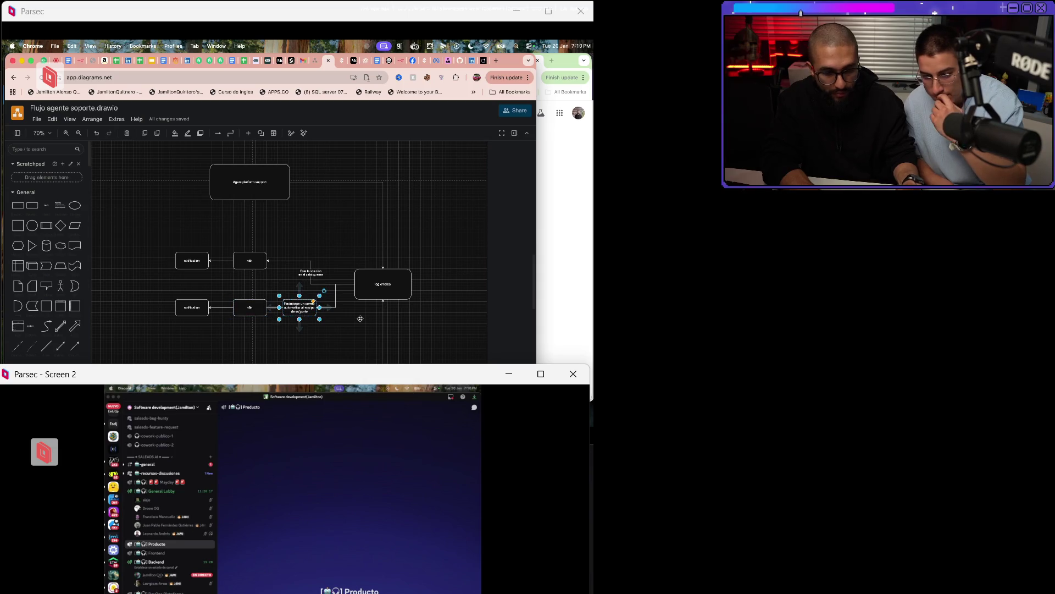
Type 'n8n' into the email-drafting label's text, then clear the selection.
key("Return")
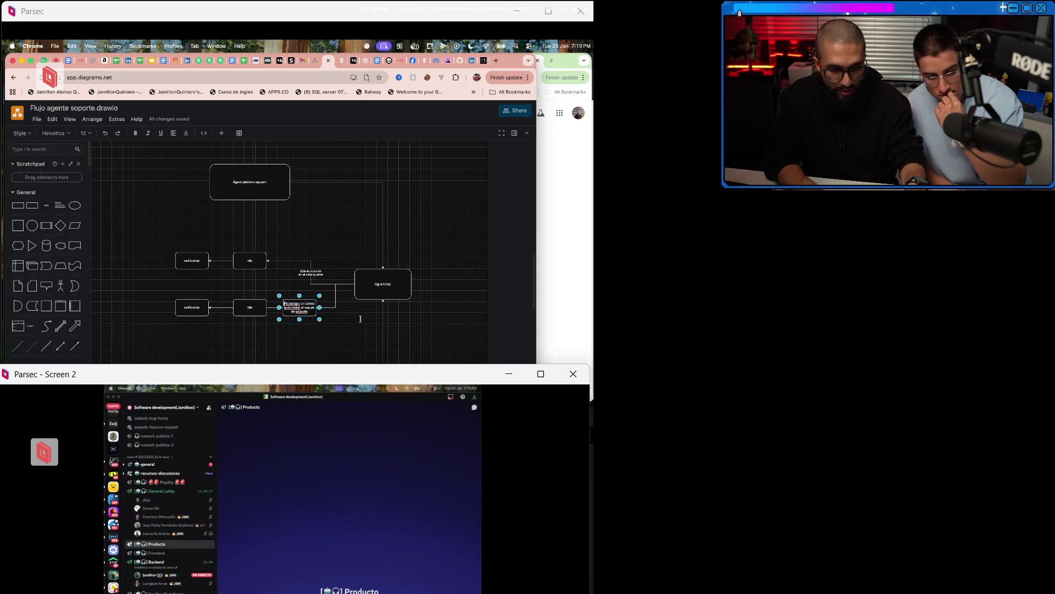
type("n8n")
key("Escape")
key("shift+Tab")
key("shift+Tab")
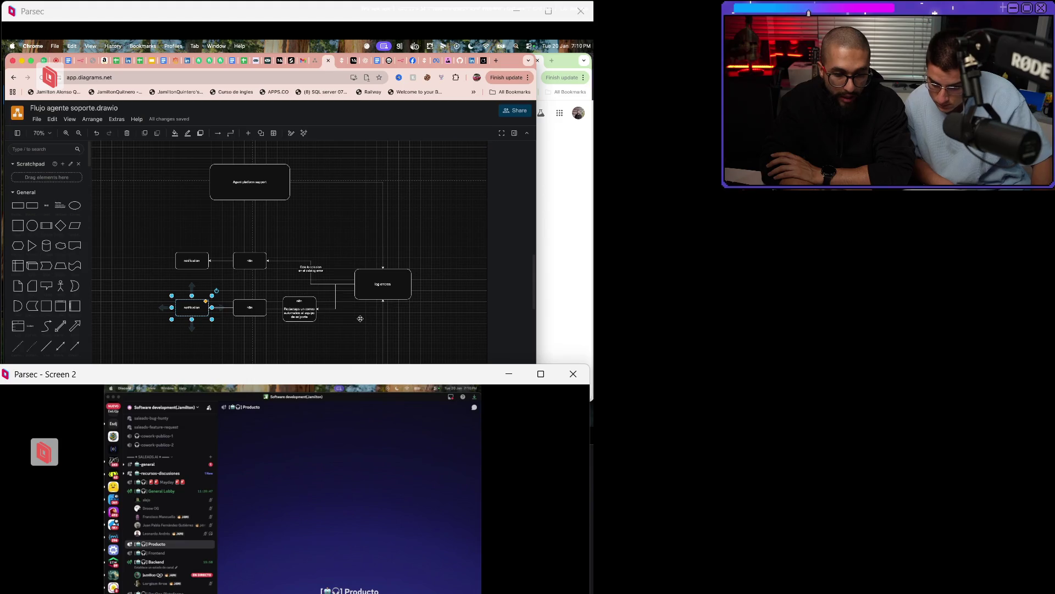
key("Return")
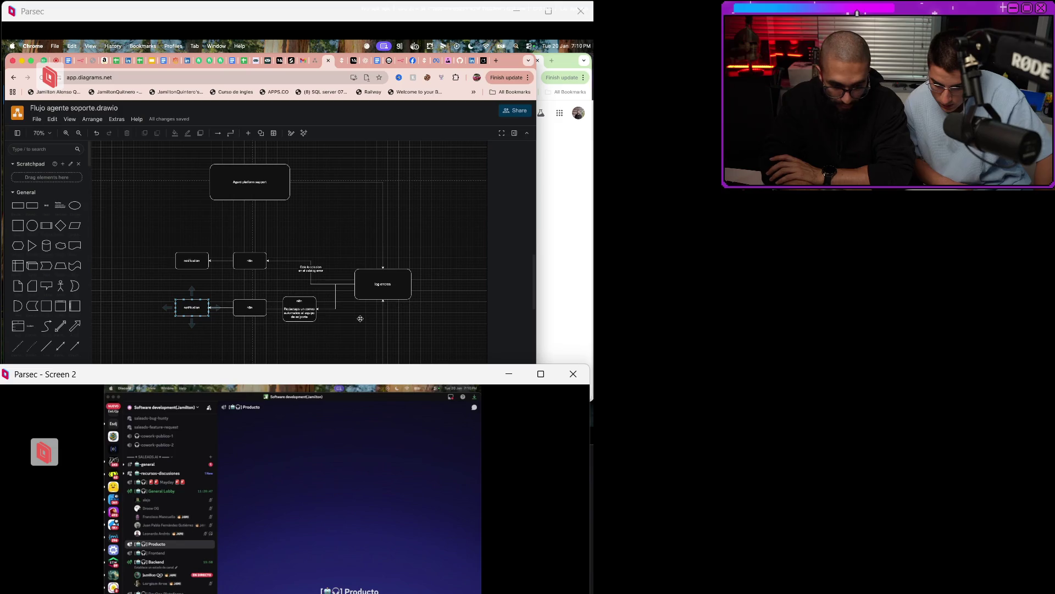
left_click(360, 319)
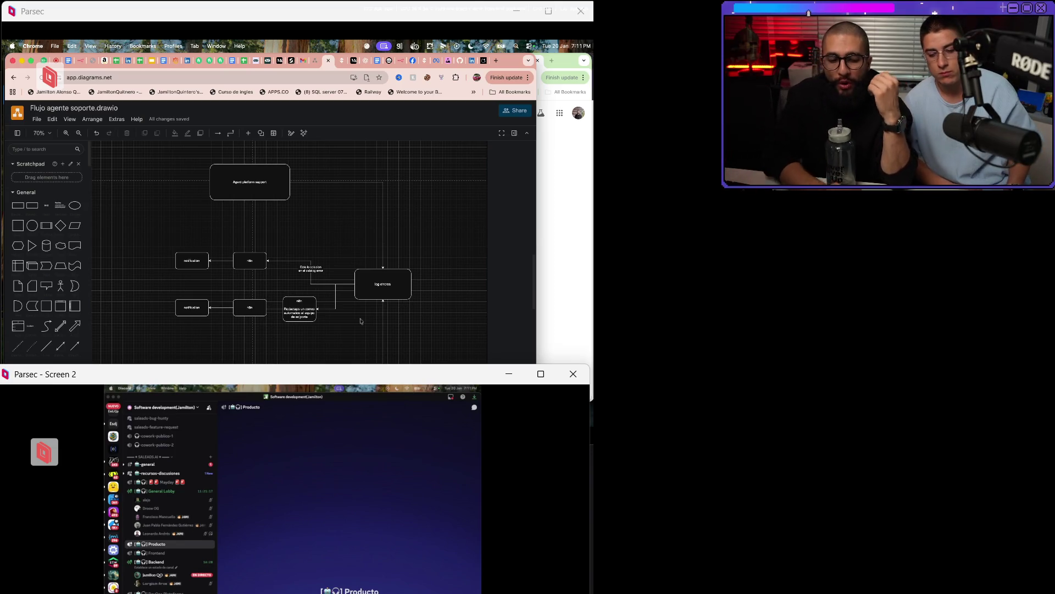
Pan left, right, up and down across the flowchart, then switch to n8n with Super+3.
scroll(361, 321, "left", 1)
scroll(361, 321, "left", 5)
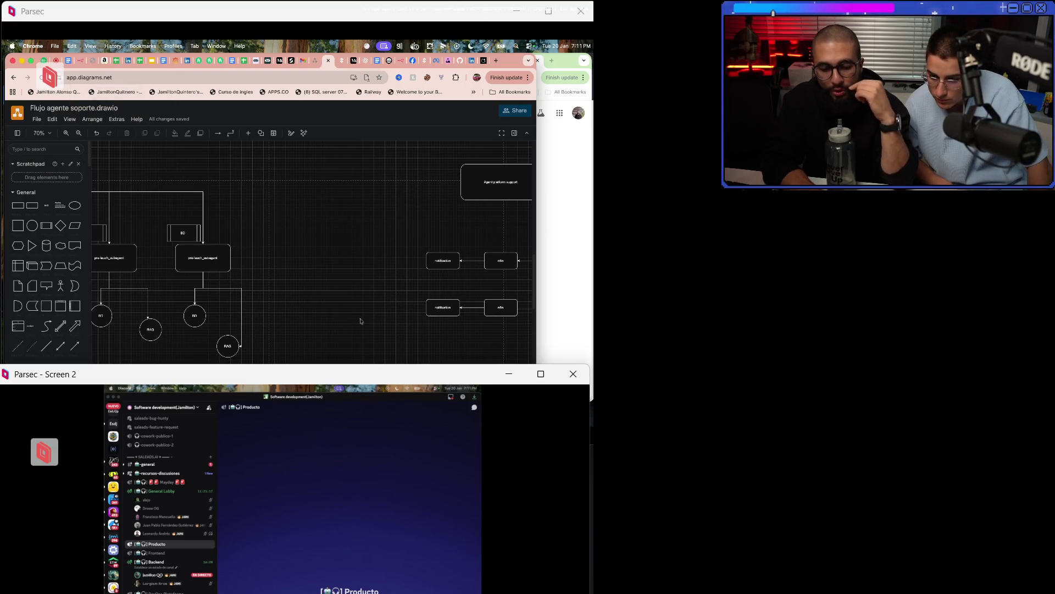
scroll(362, 321, "right", 5)
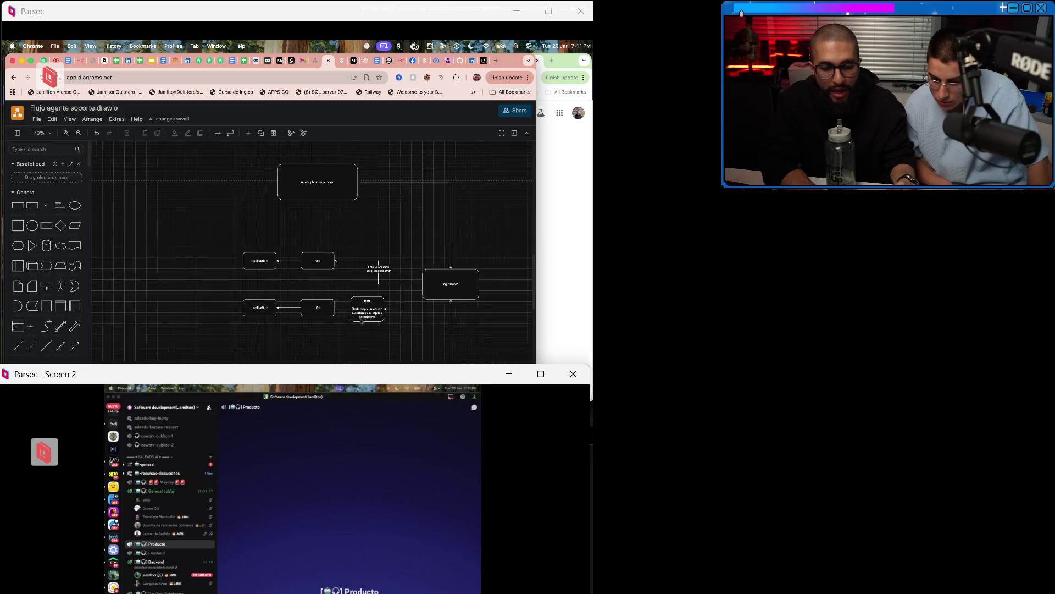
scroll(360, 318, "left", 5)
scroll(361, 321, "right", 7)
scroll(361, 320, "right", 8)
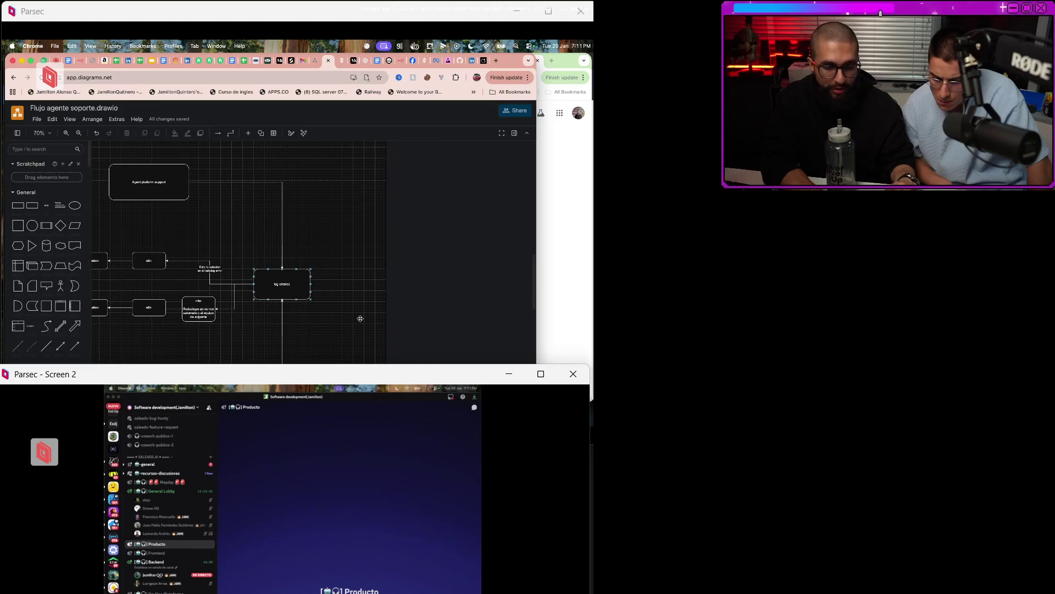
scroll(361, 319, "left", 2)
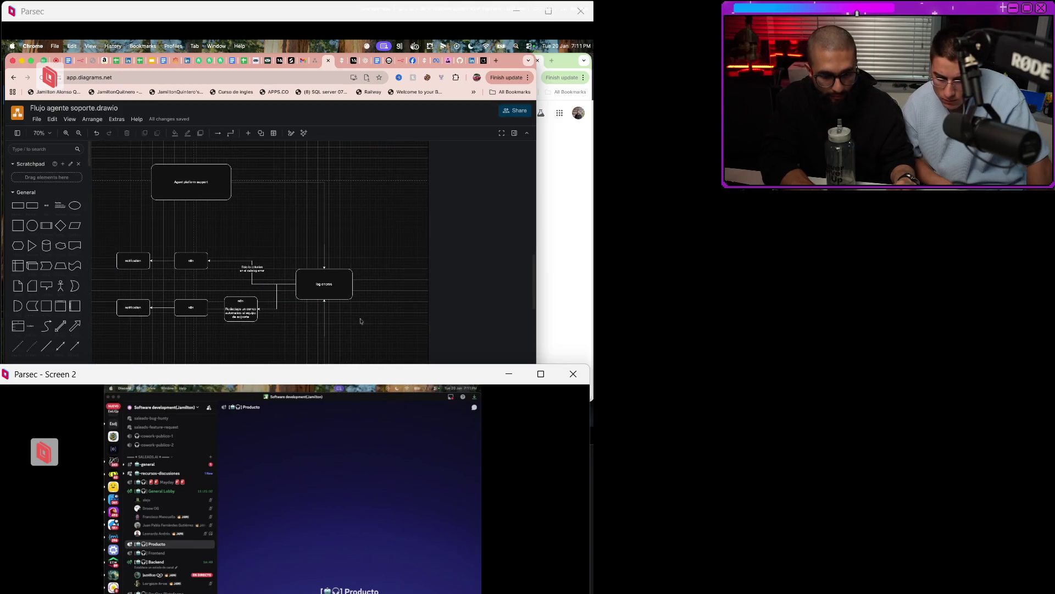
scroll(361, 321, "down", 10)
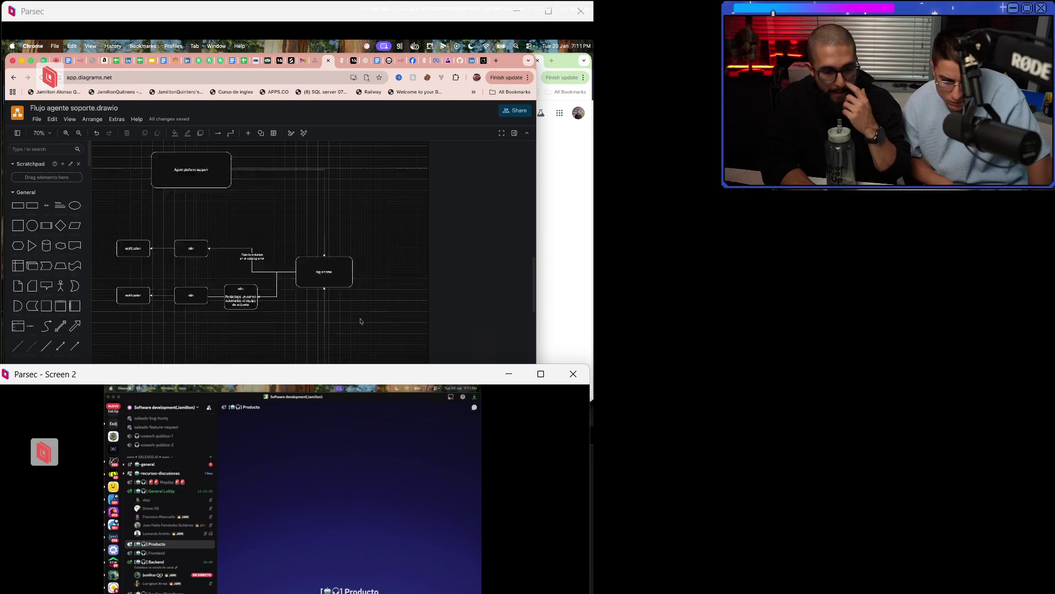
scroll(360, 321, "up", 5)
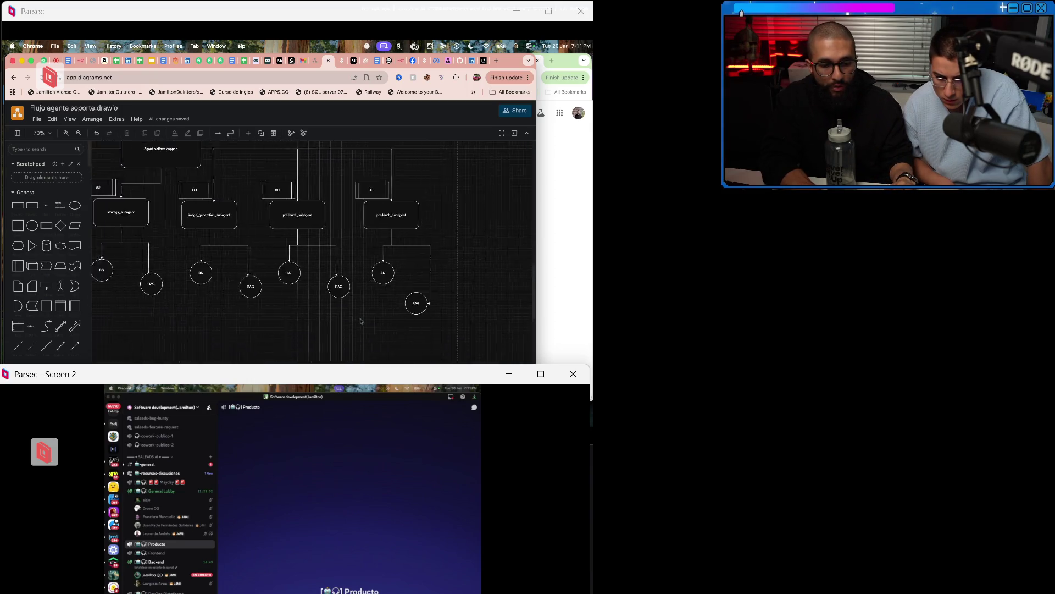
scroll(361, 321, "up", 3)
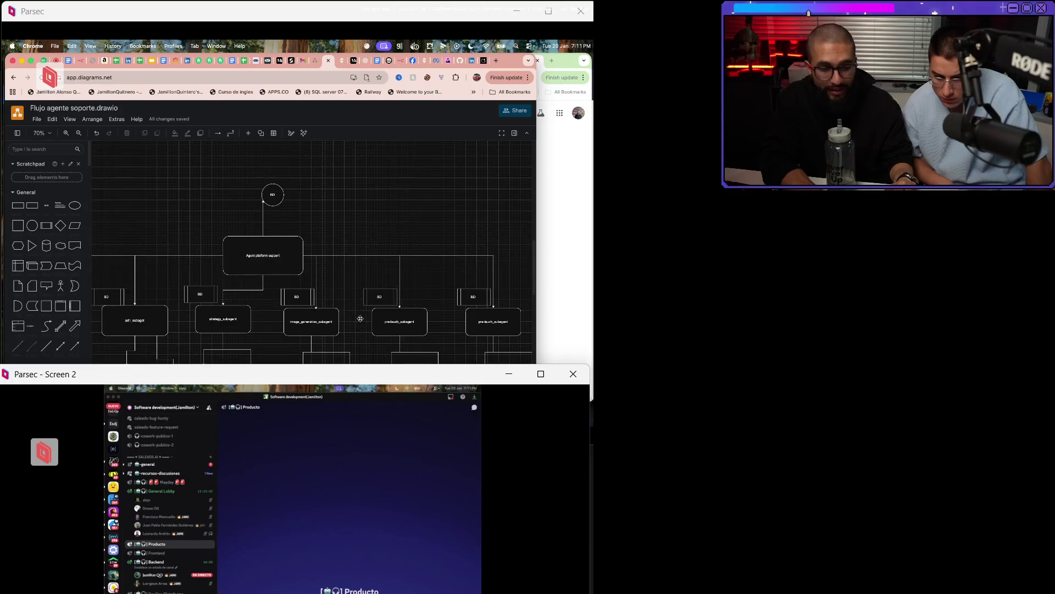
key("super+3")
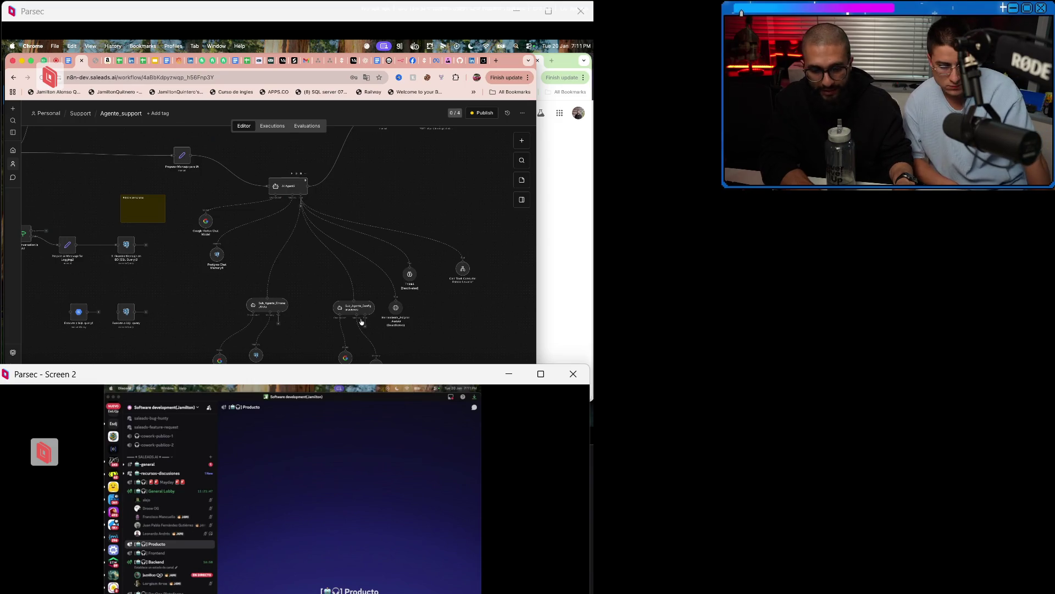
Add an HTTP Request node via an 'http' search, close its settings, and return to the diagram.
scroll(361, 322, "up", 3)
scroll(362, 321, "down", 3)
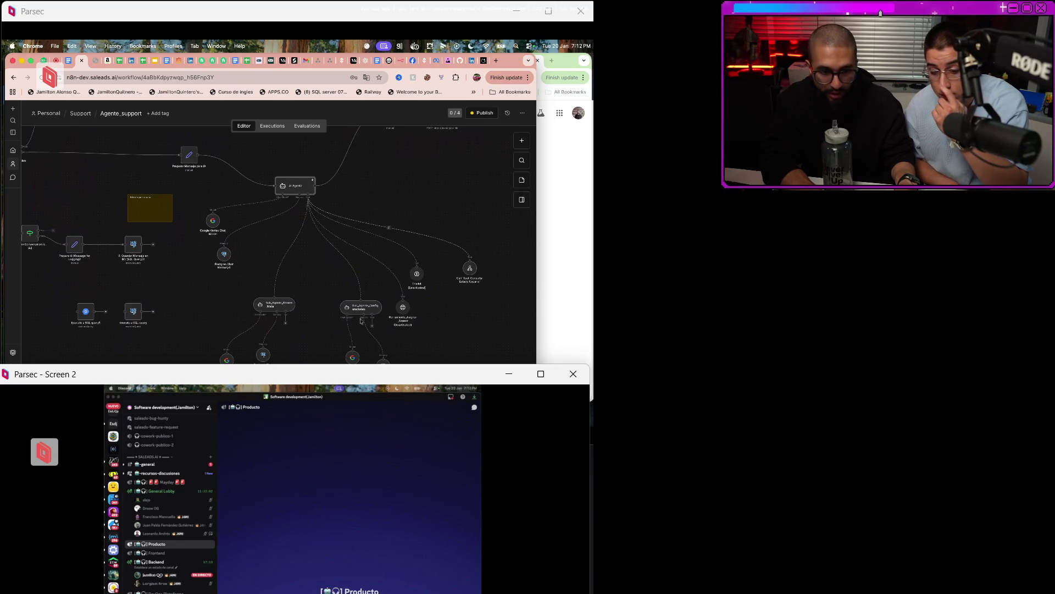
scroll(361, 321, "right", 5)
right_click(362, 321)
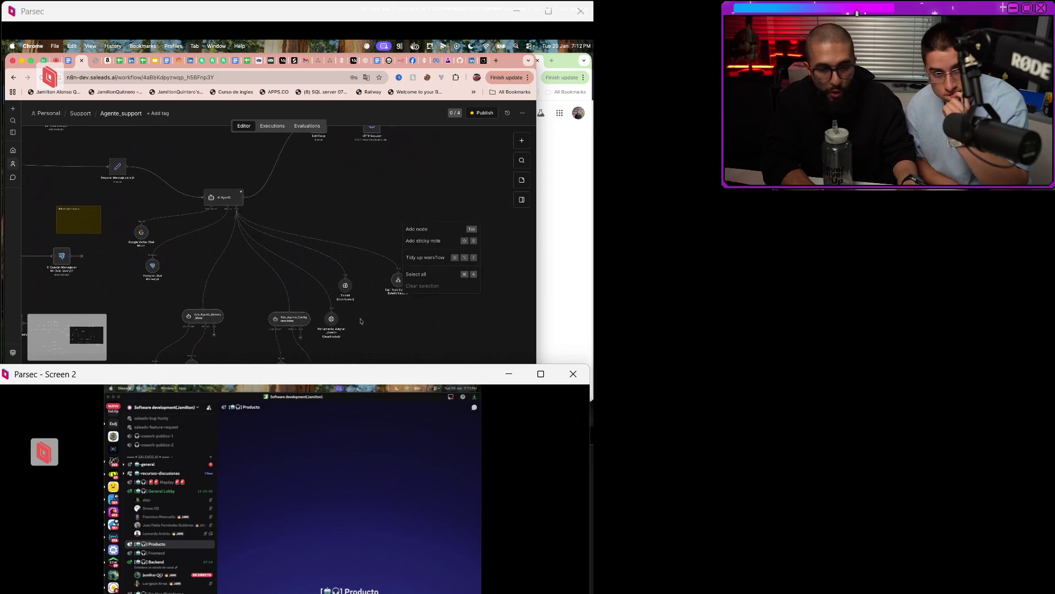
key("Tab")
type("http")
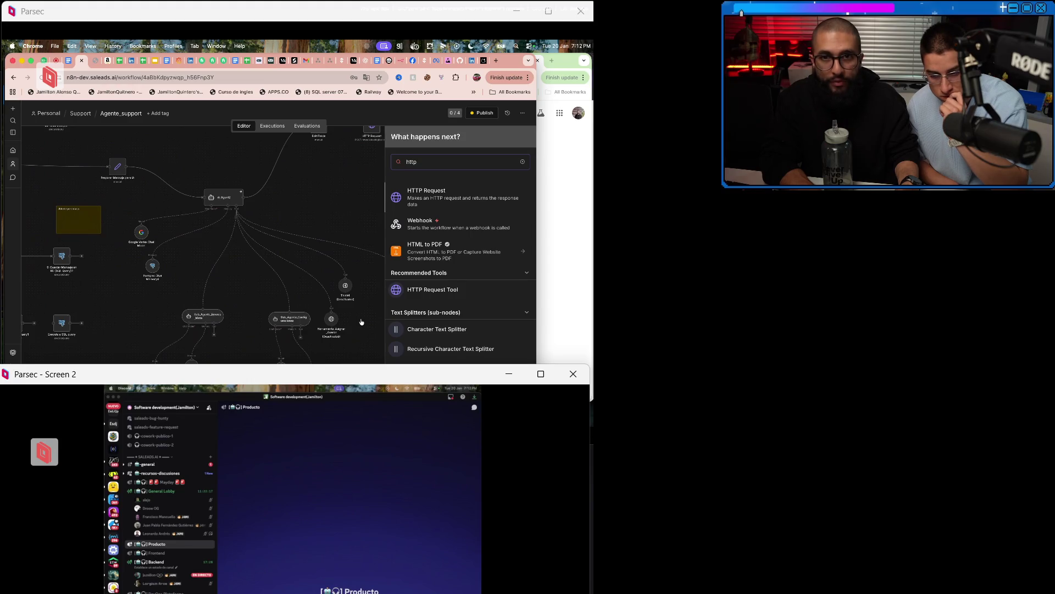
key("Return")
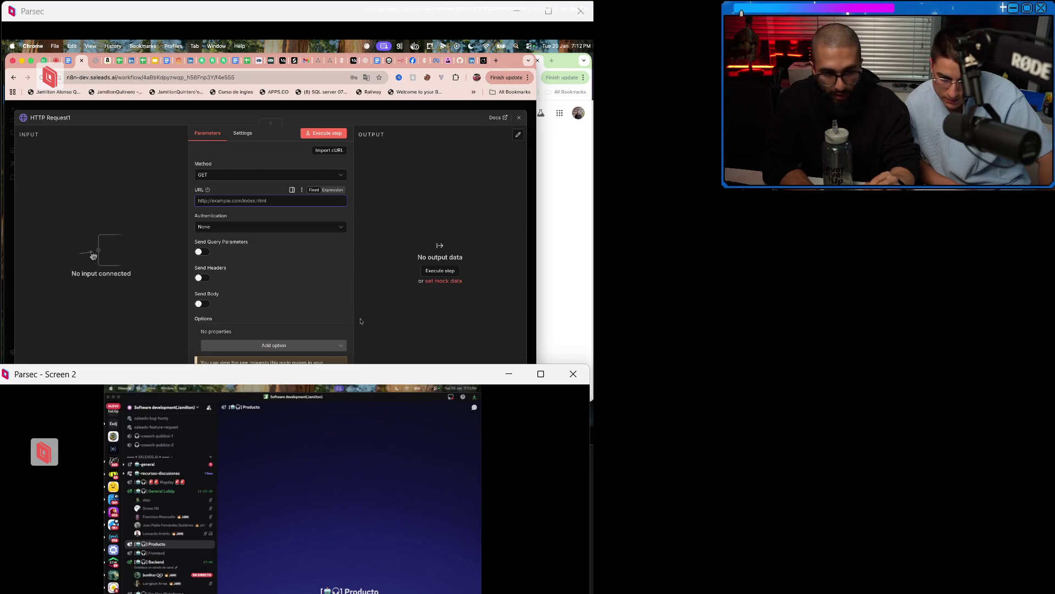
key("Escape")
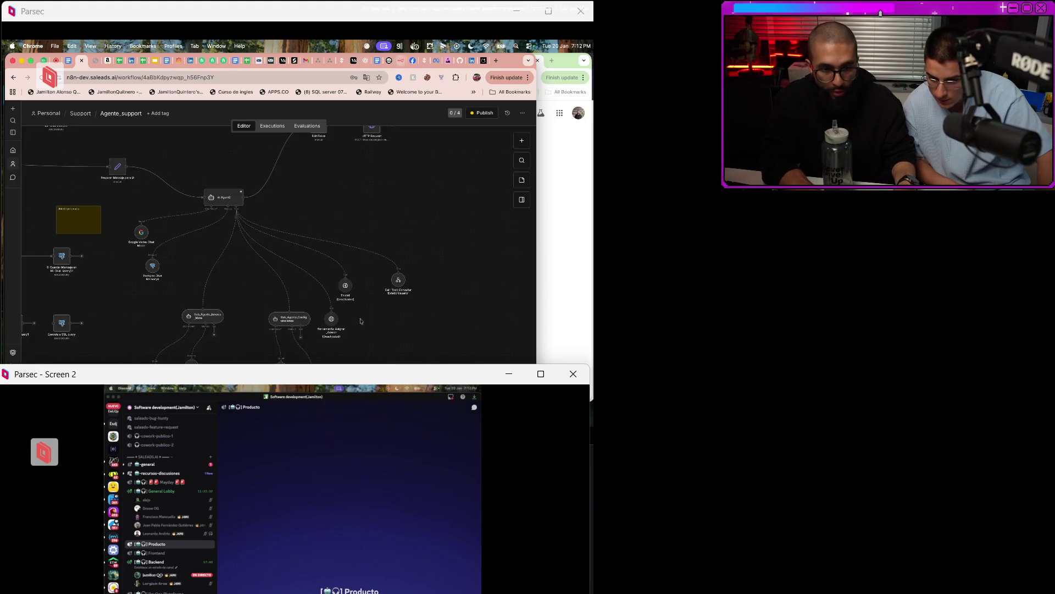
left_click(322, 60)
Pan around the support-agent flowchart and clear the shape selection.
scroll(361, 321, "down", 3)
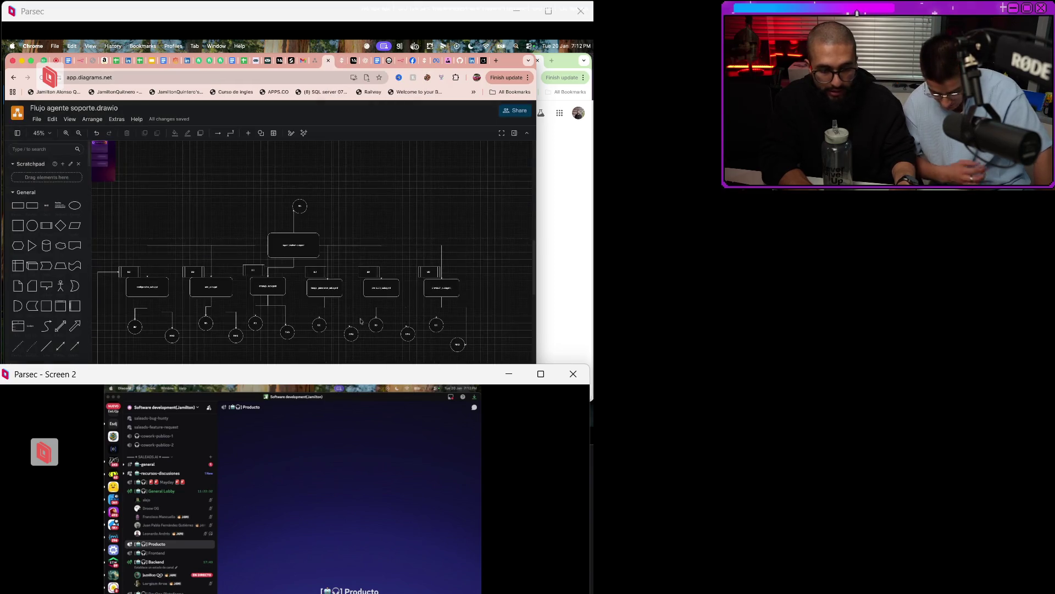
scroll(360, 321, "right", 5)
scroll(360, 321, "down", 10)
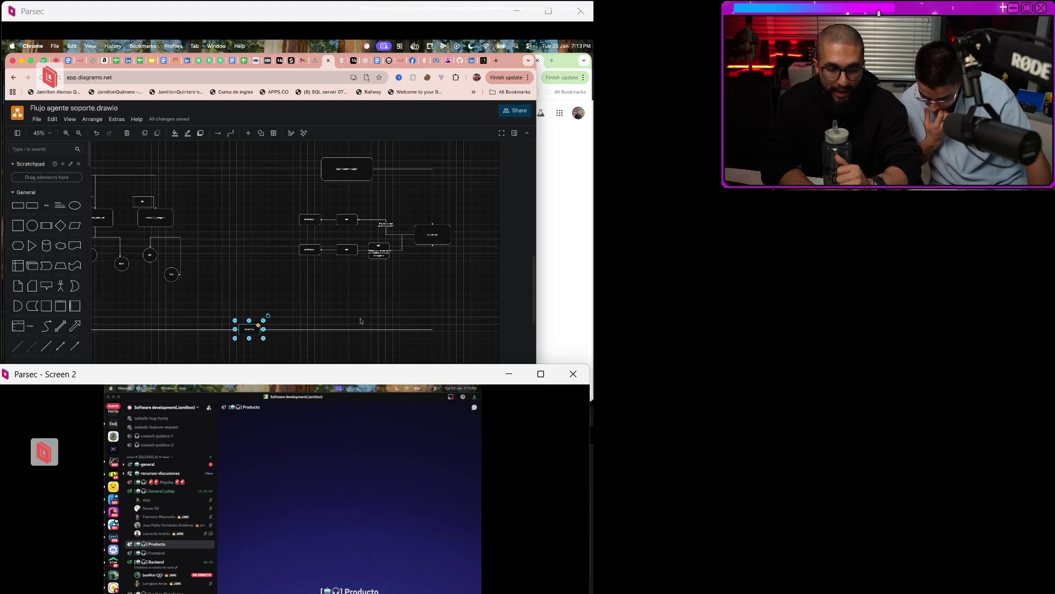
scroll(360, 321, "left", 10)
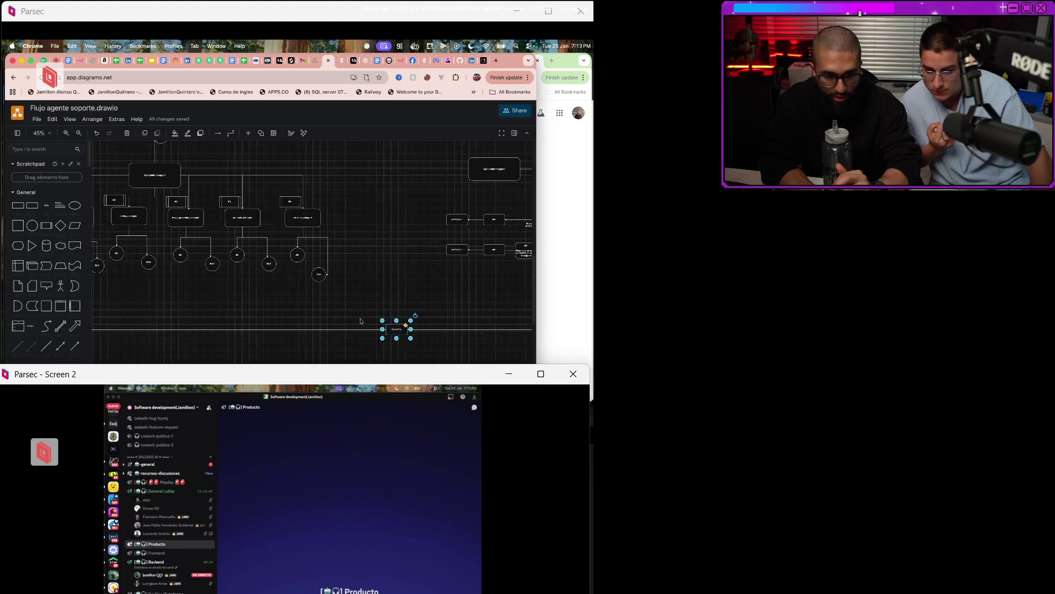
scroll(360, 319, "down", 2)
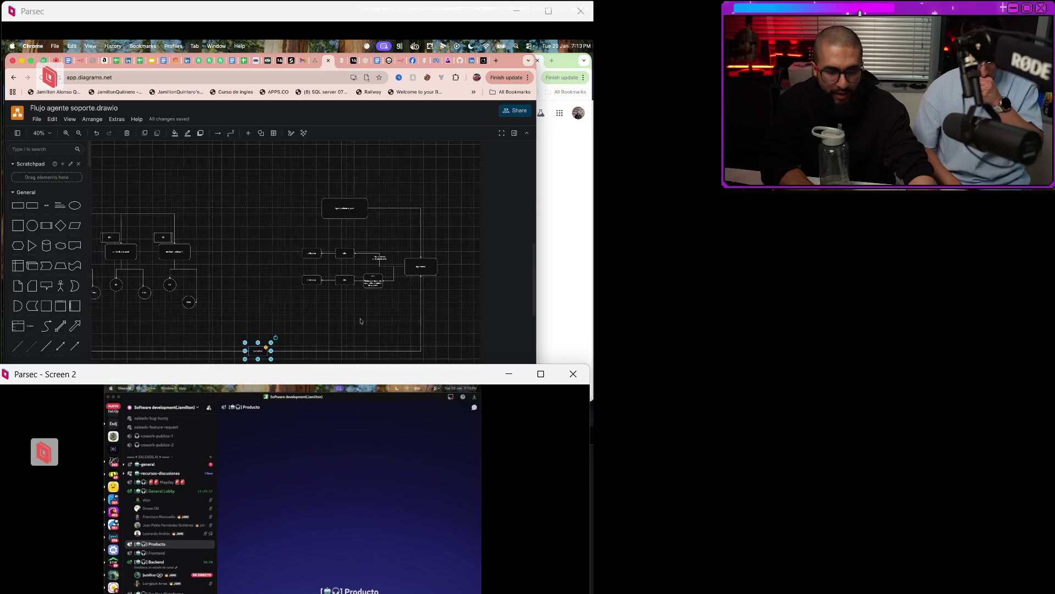
scroll(361, 321, "left", 3)
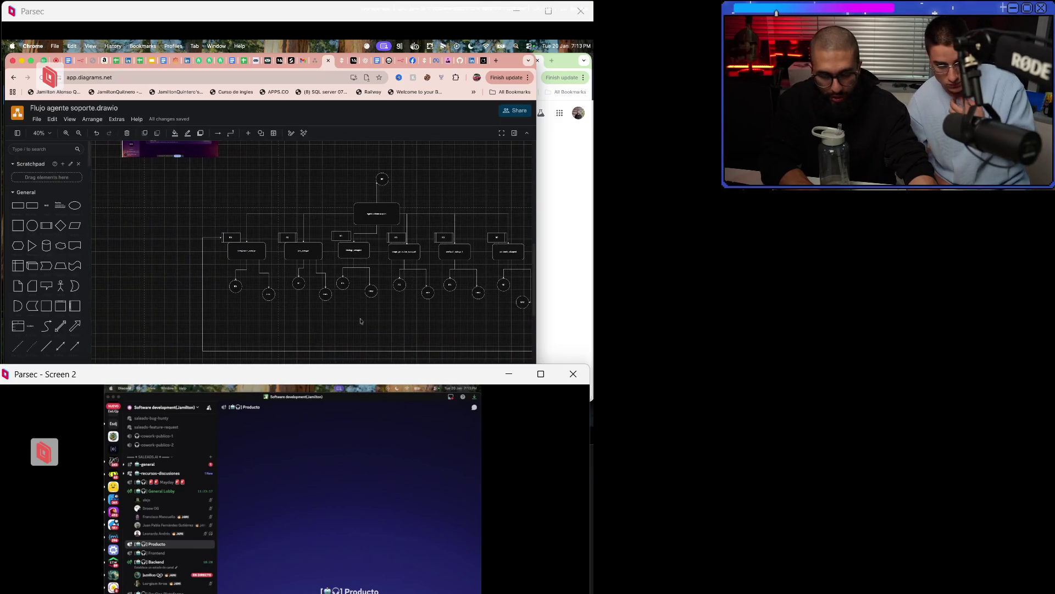
scroll(361, 321, "right", 7)
left_click(360, 321)
scroll(360, 321, "right", 3)
scroll(360, 321, "down", 1)
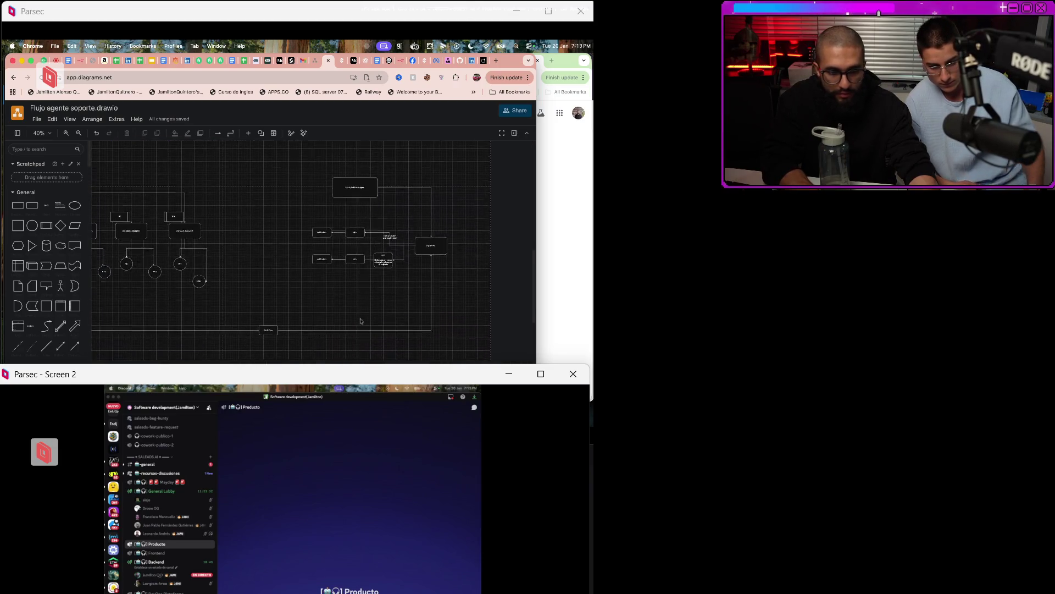
Save Flujo agente soporte.drawio from the File menu.
left_click(37, 119)
key("Down")
key("Up")
key("Up")
key("Return")
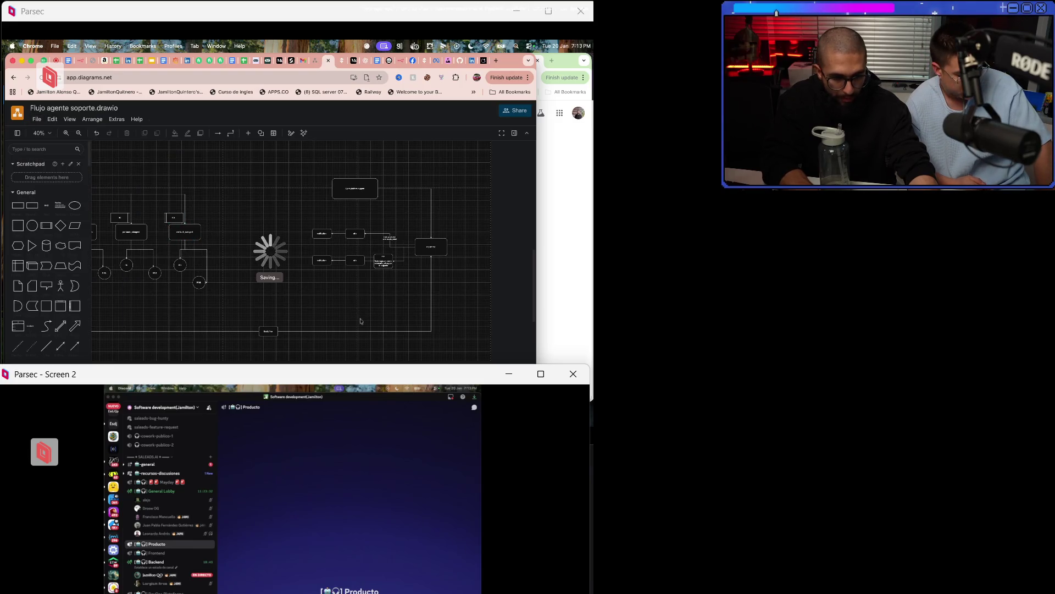
key("super+1")
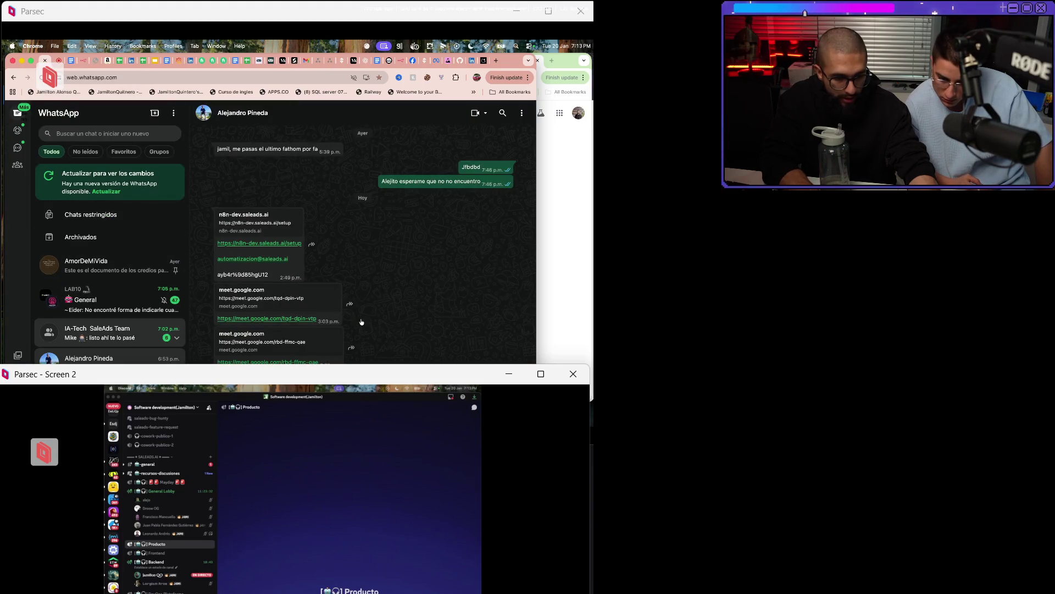
Attach Flujo agente soporte.drawio as a document and send it to IA-Tech SaleAds Team.
key("Down")
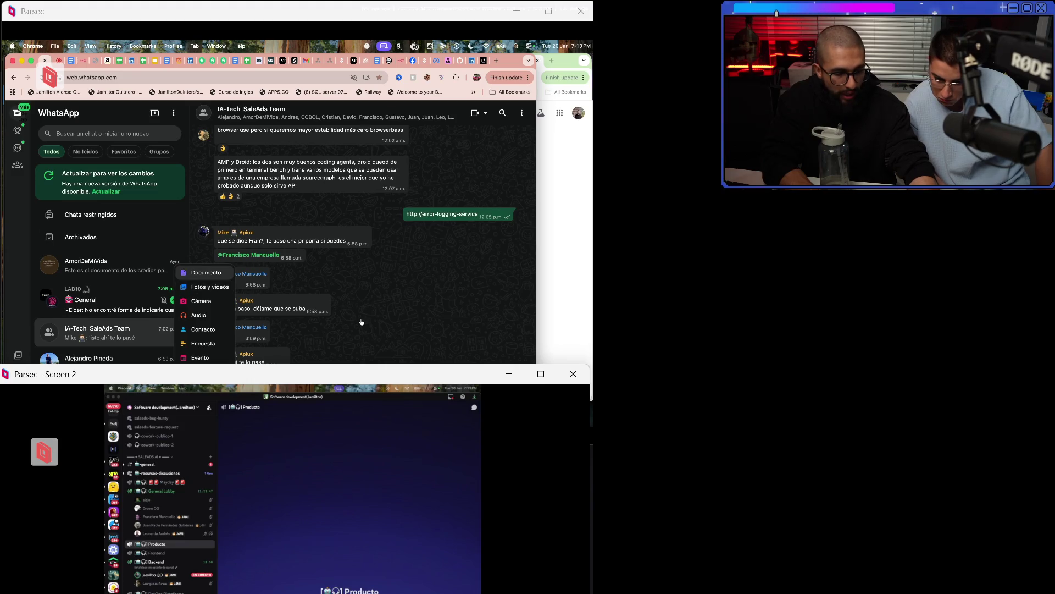
key("Return")
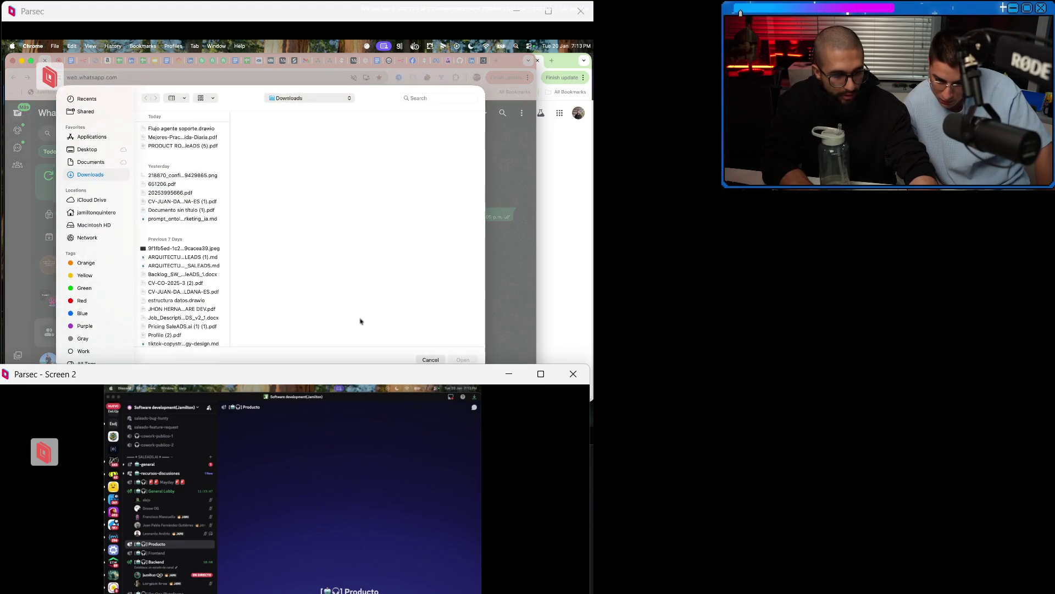
key("Down")
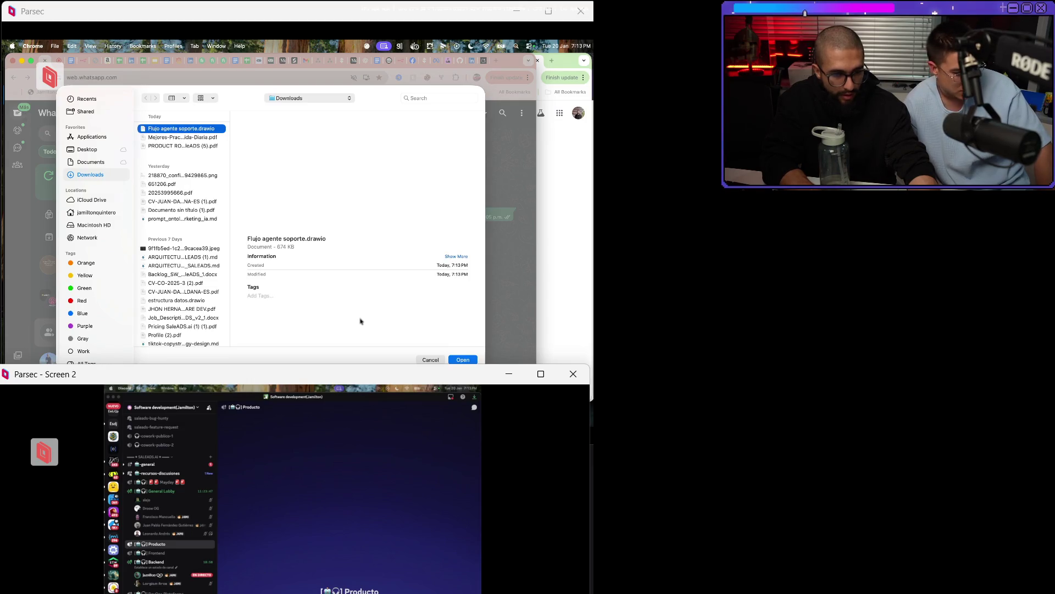
key("Return")
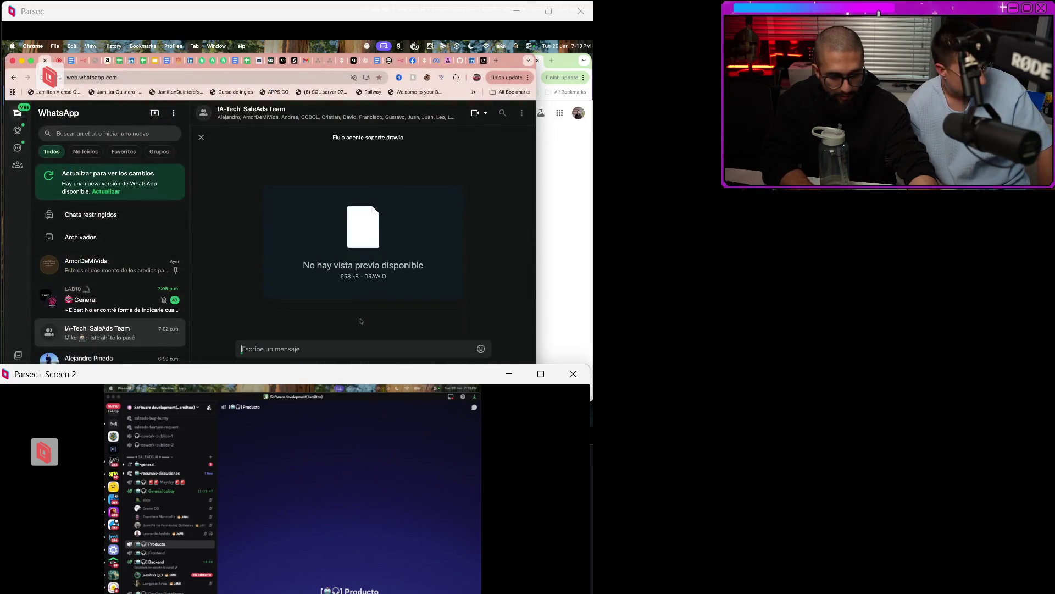
key("Return")
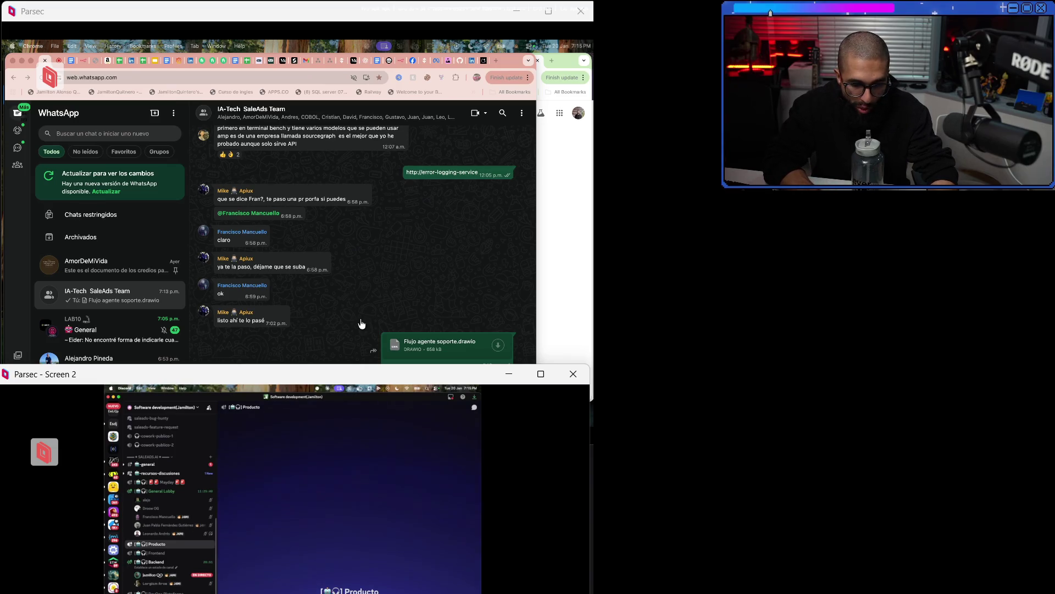
left_click(361, 323)
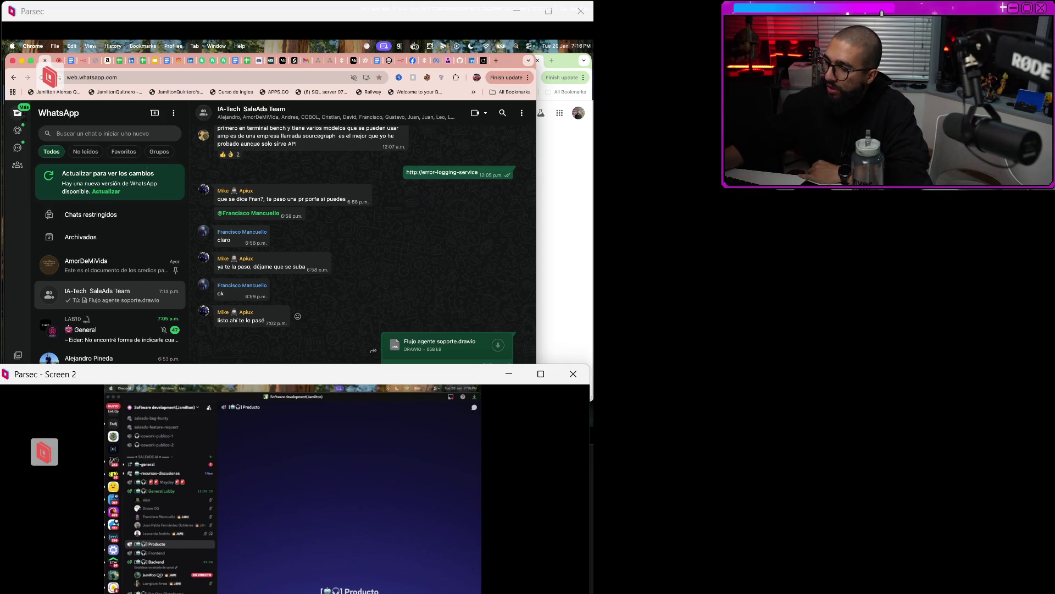
Bring the Spotify 'Música sin copyright 2026' playlist window forward with Alt+Tab.
key("alt+Tab")
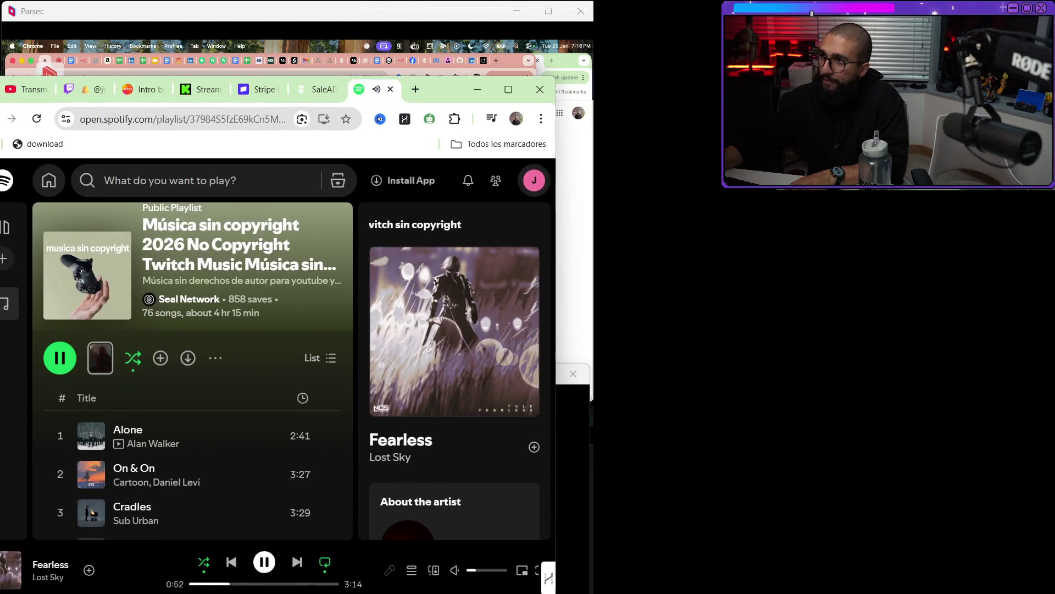
key("alt+Tab")
key("alt+Tab")
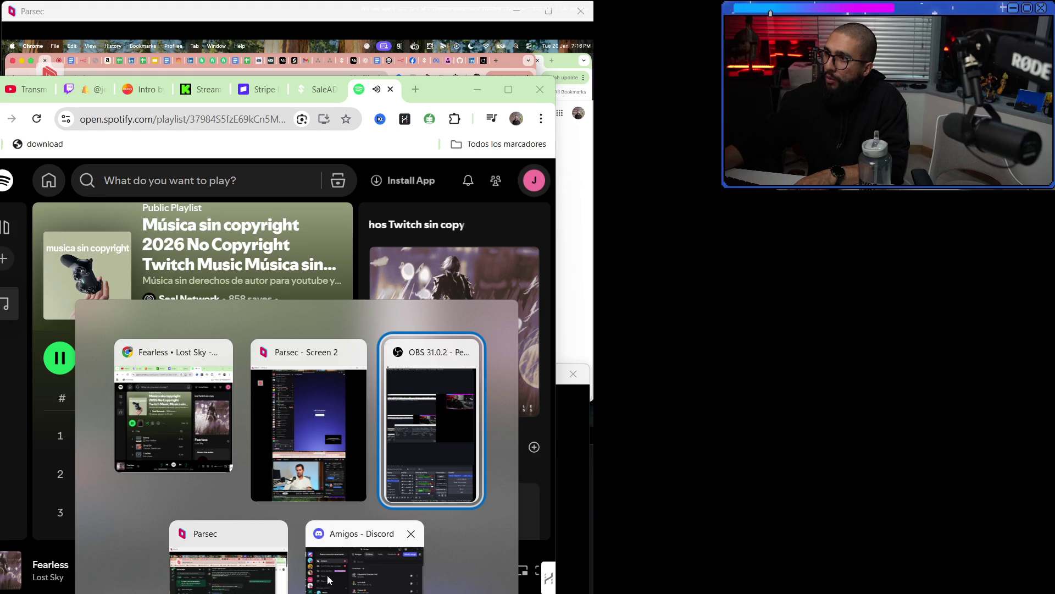
left_click(245, 547)
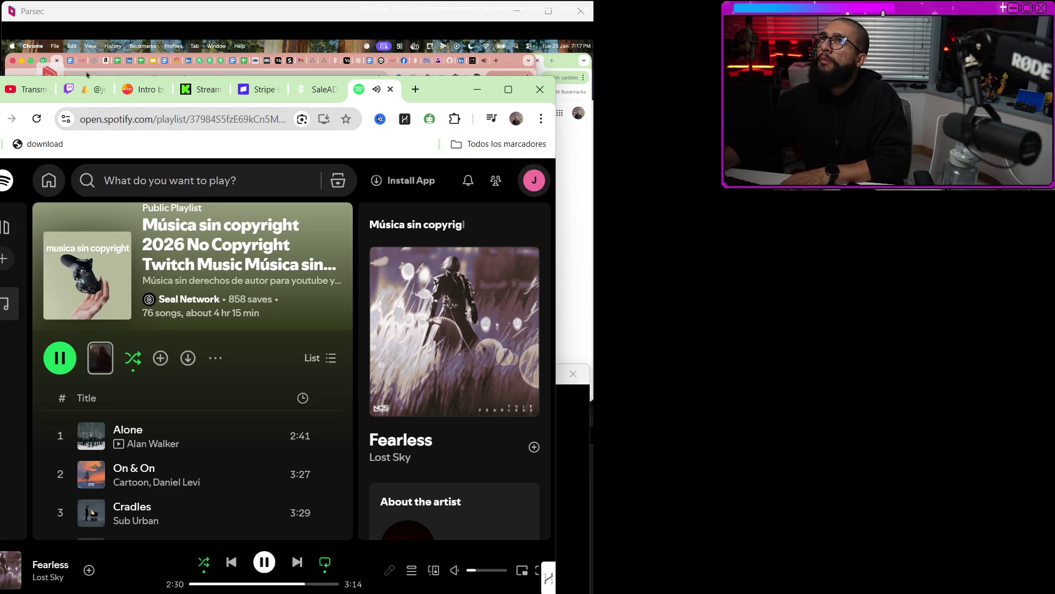
key("alt+Tab")
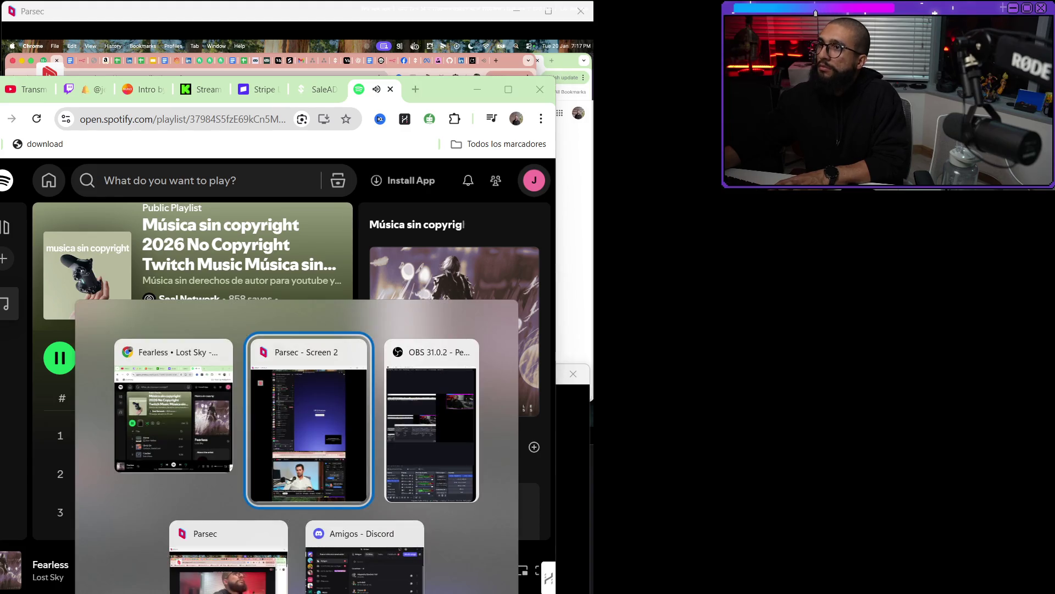
Open WhatsApp Web in another Chrome profile's window and reposition it.
left_click(212, 424)
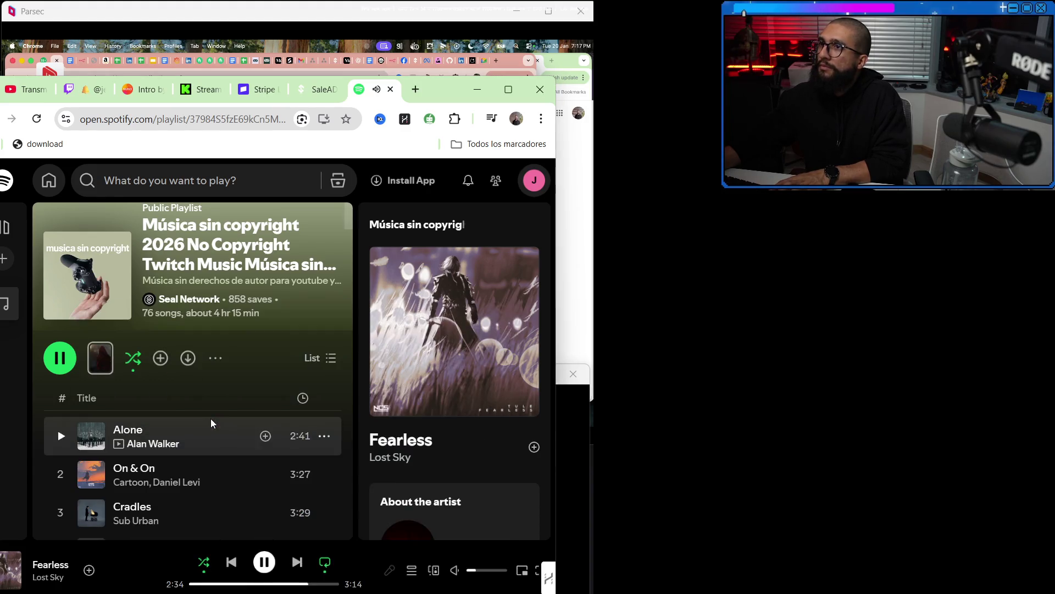
left_click(516, 119)
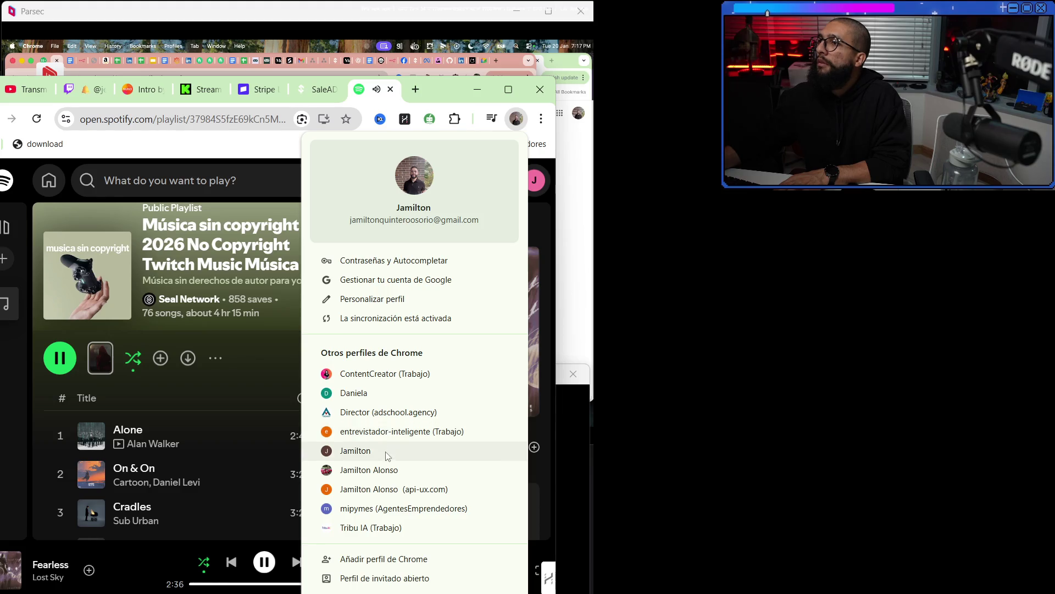
left_click(373, 469)
type("web.whatsapp.com")
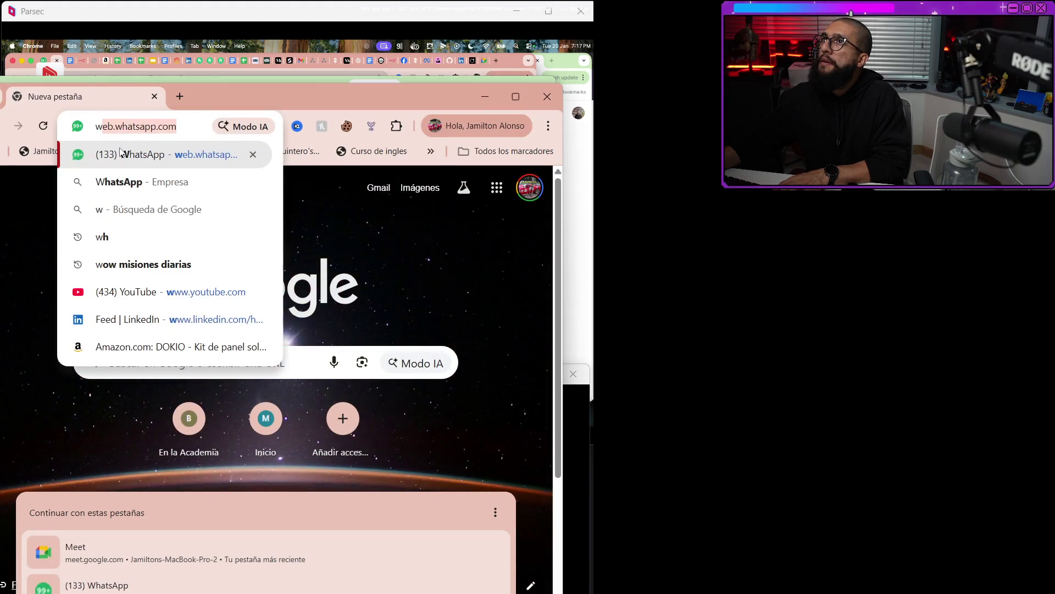
key("Return")
left_click_drag(259, 87, 285, 95)
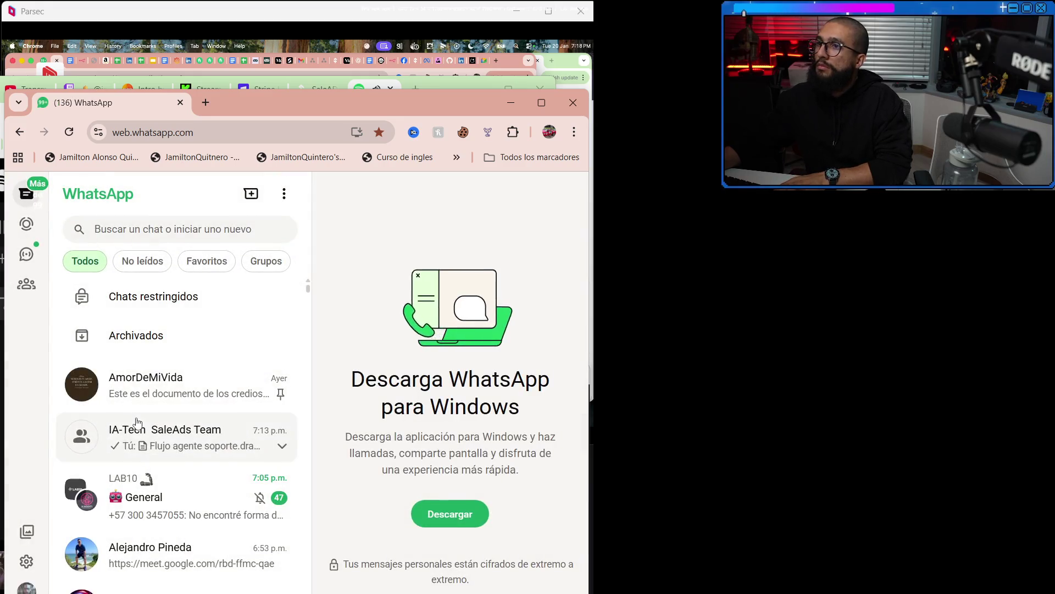
Select the latest Google Meet link in your archived self-chat, then minimize WhatsApp.
left_click(153, 336)
left_click(189, 309)
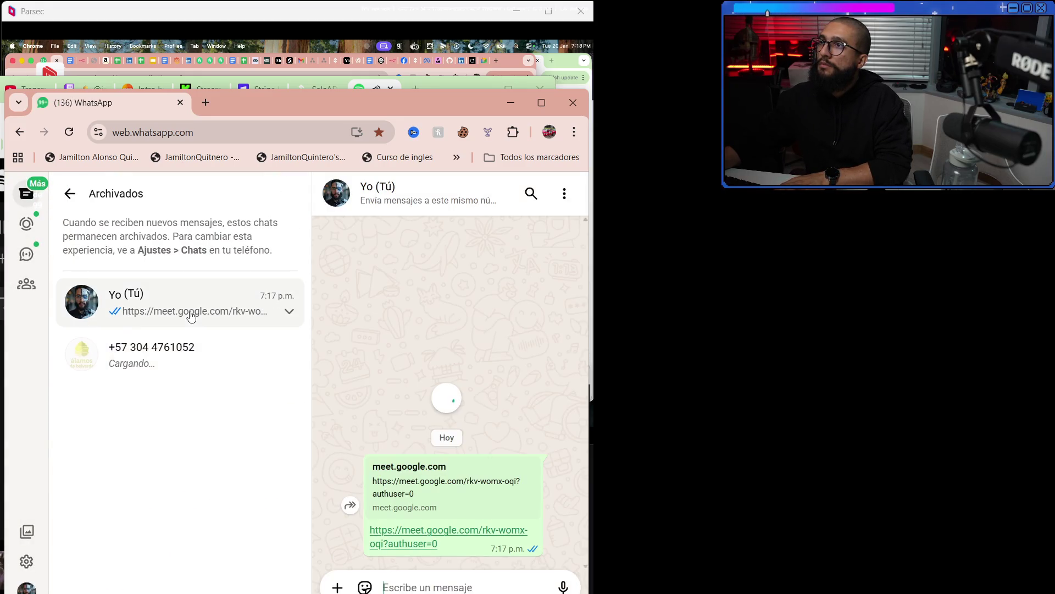
left_click_drag(444, 546, 358, 524)
key("ctrl+c")
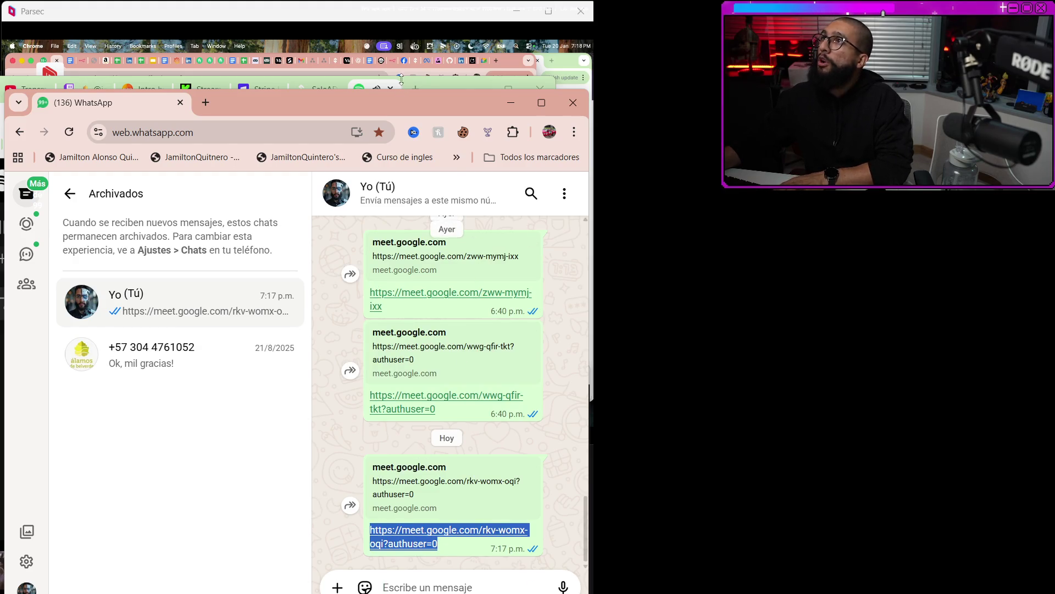
left_click(509, 100)
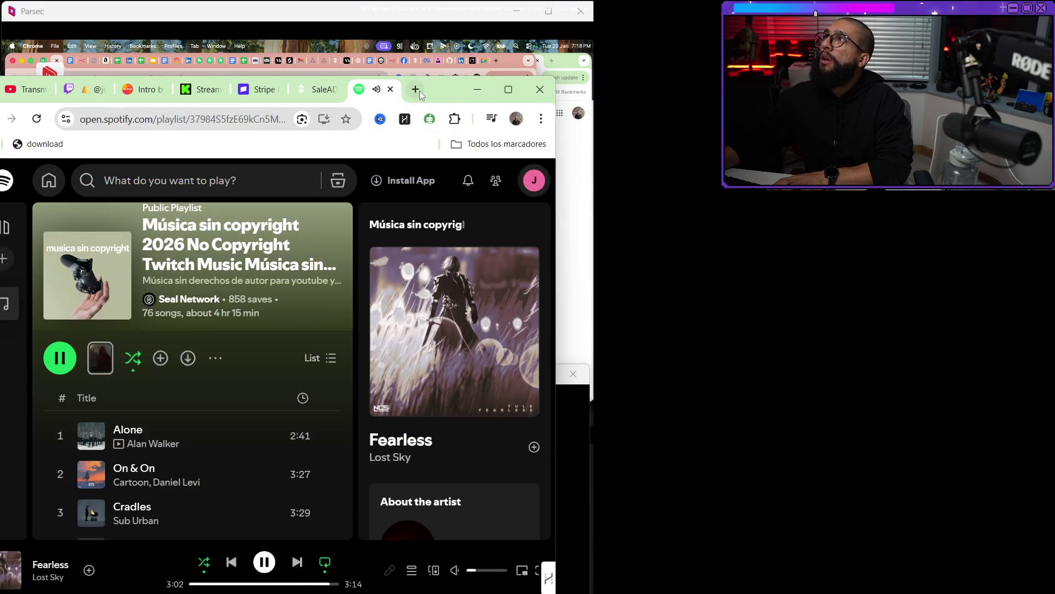
Load the copied Meet link in a new tab, request to join, and maximize the call window.
left_click(420, 91)
key("ctrl+v")
key("Return")
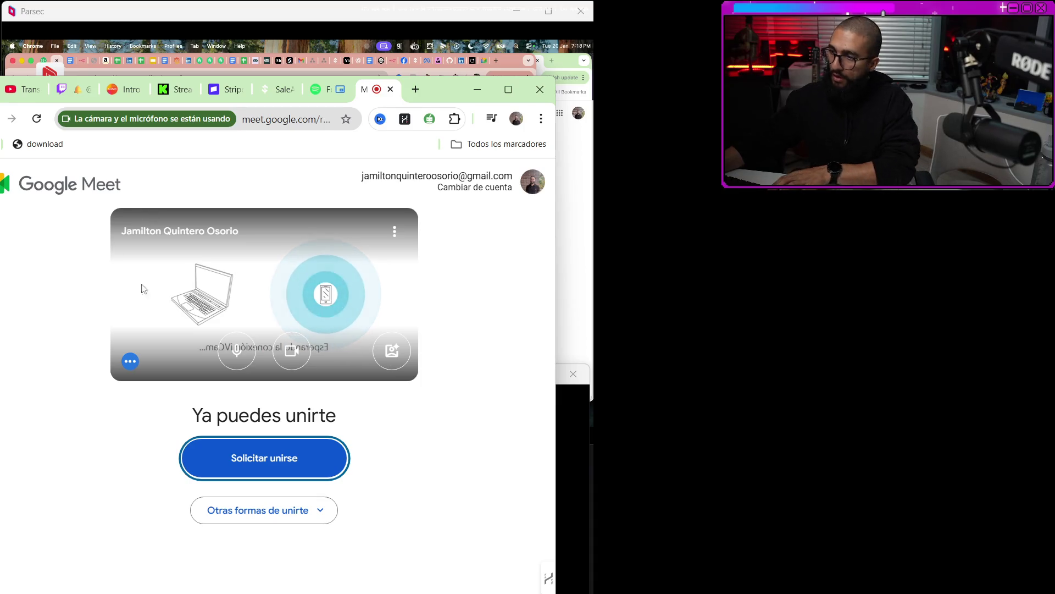
left_click(300, 471)
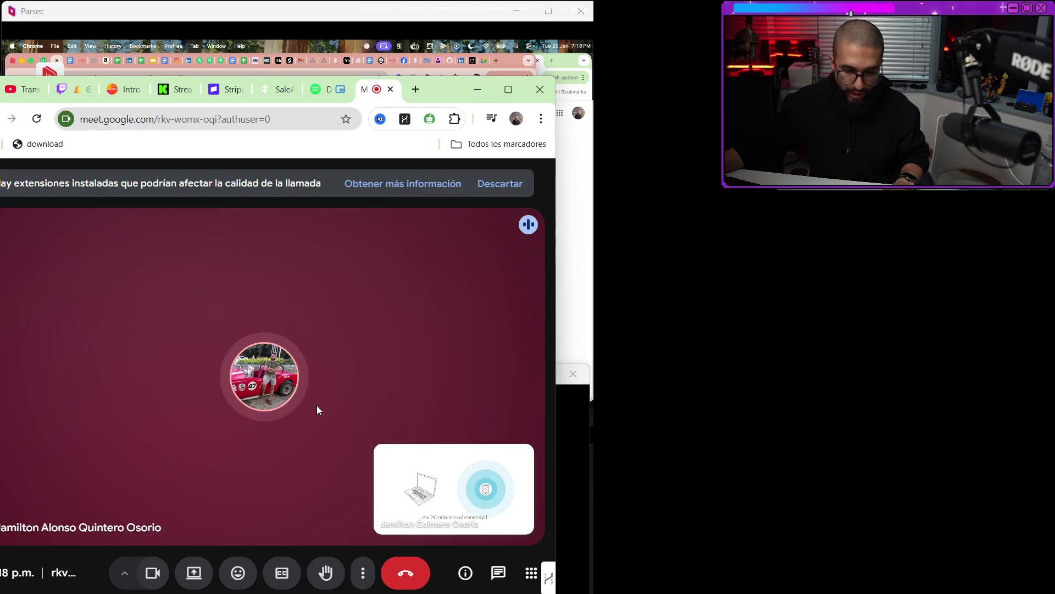
left_click(504, 92)
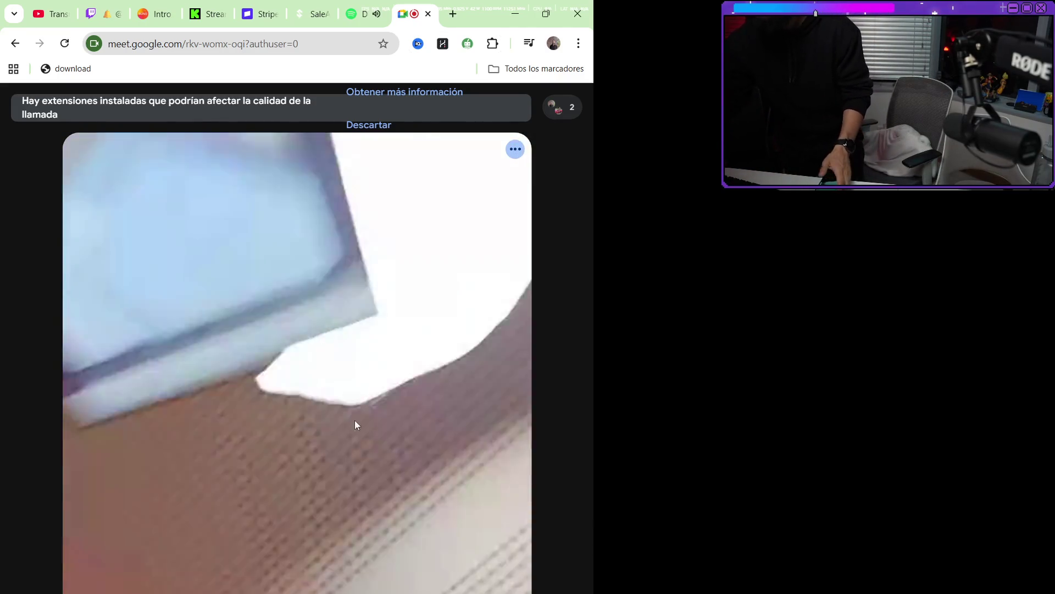
Switch back to the Spotify no-copyright playlist tab with Ctrl+Shift+Tab.
key("ctrl+shift+Tab")
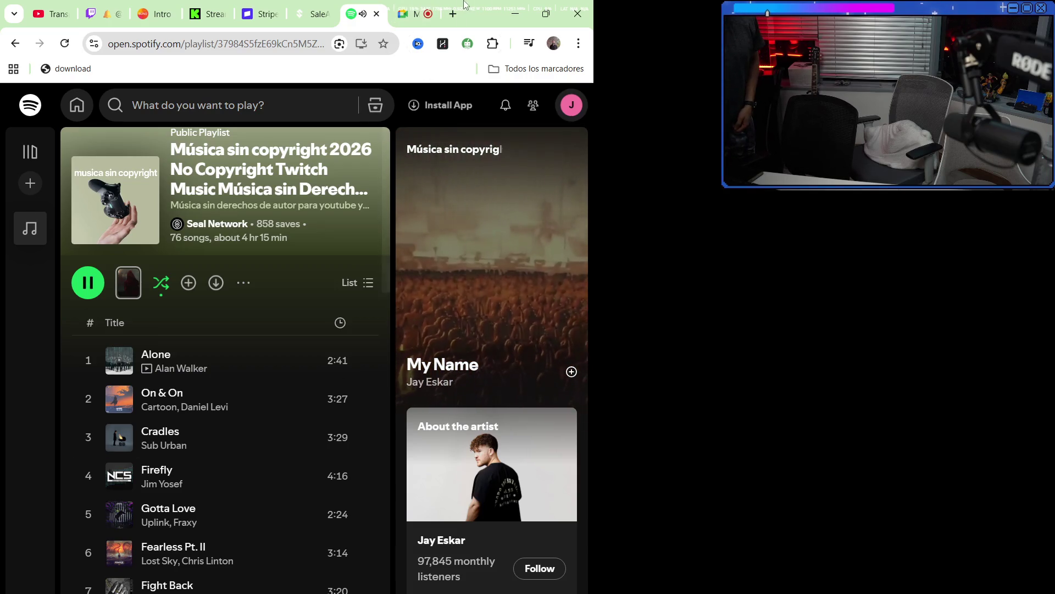
left_click(427, 14)
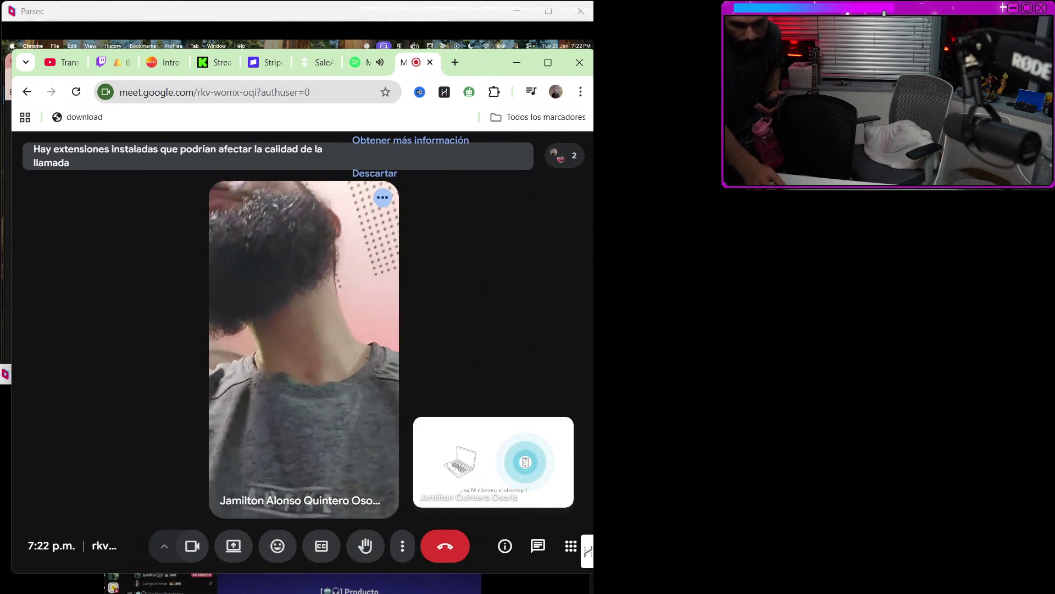
Alt+Tab over to the window showing the WhatsApp self-chat with the Meet links.
key("alt+Tab")
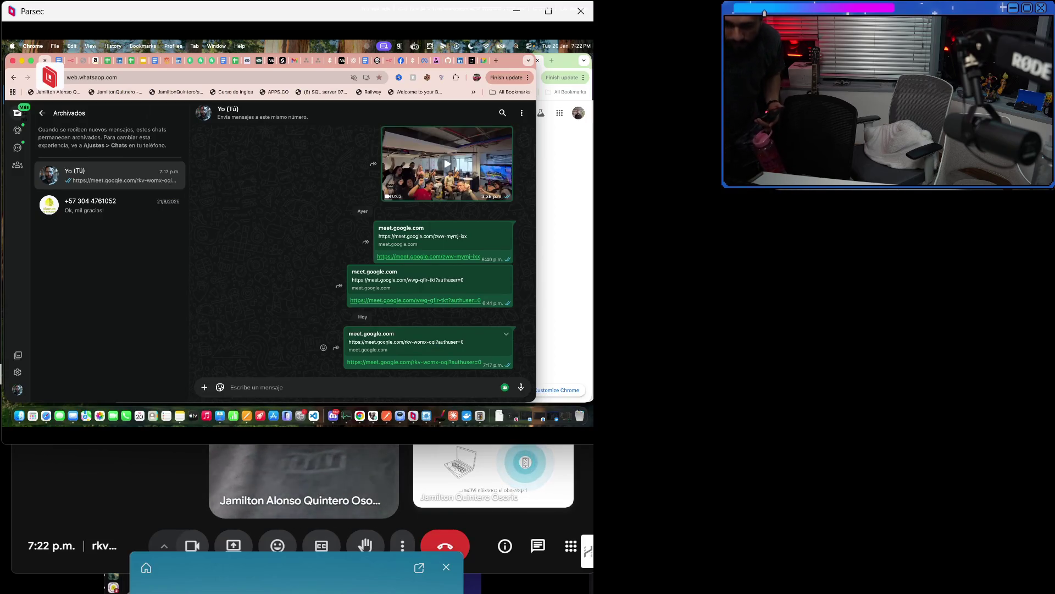
key("alt+Tab")
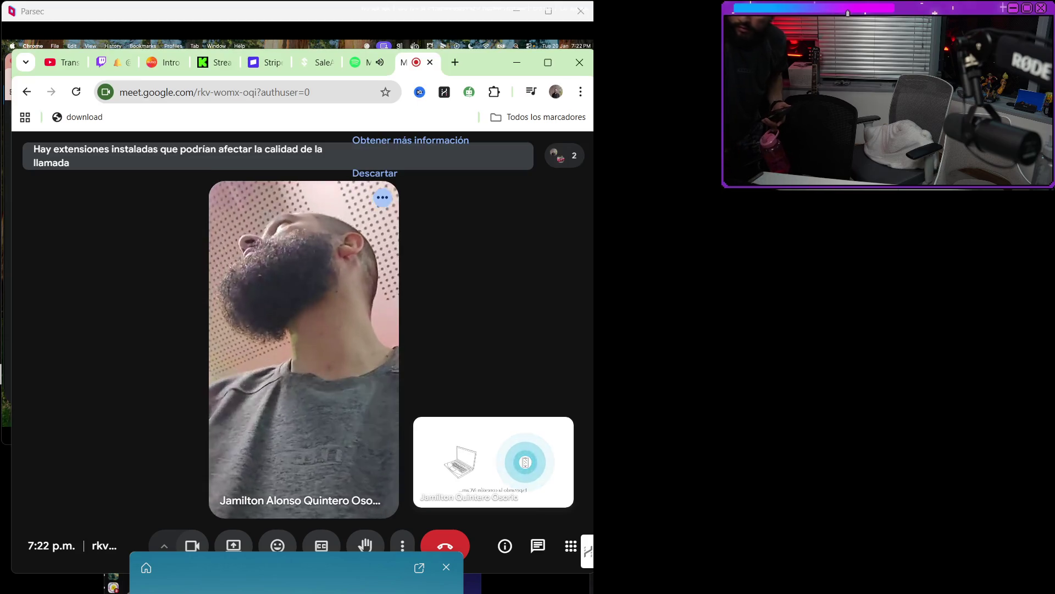
left_click(548, 62)
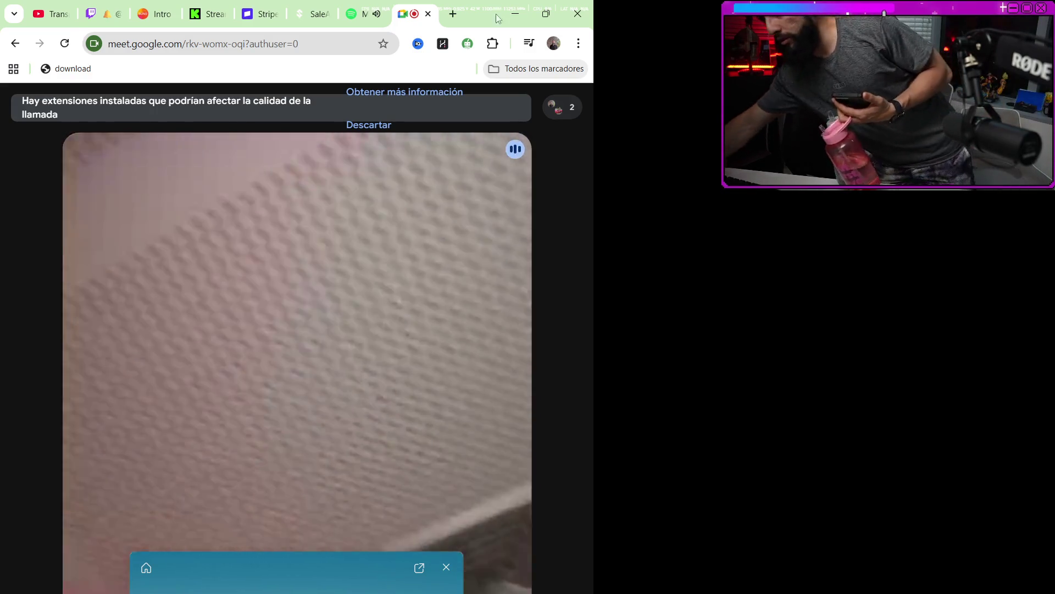
Close the floating blue panel covering the bottom of the Meet call.
left_click(446, 567)
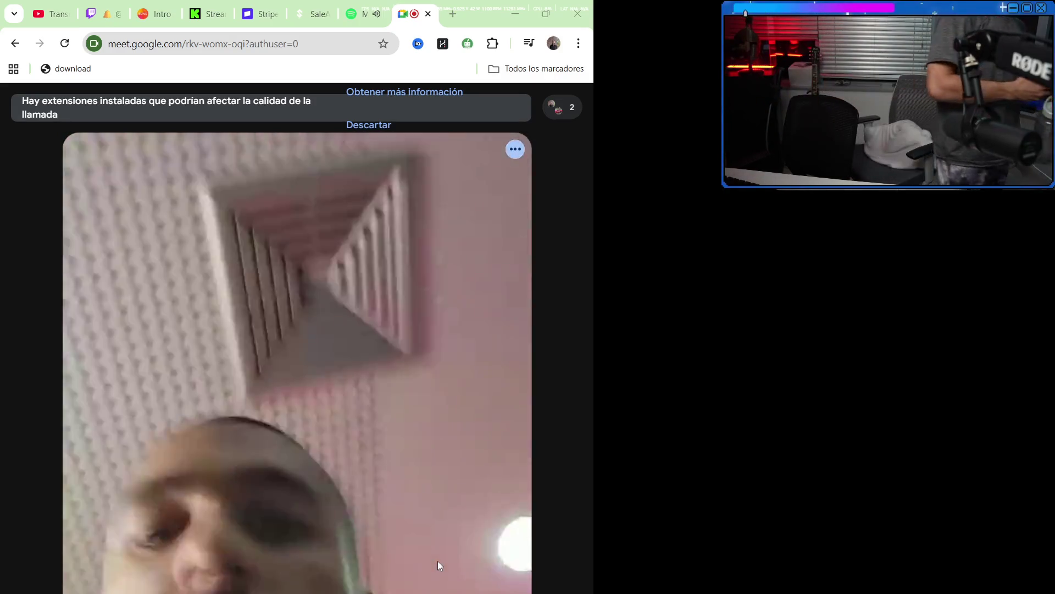